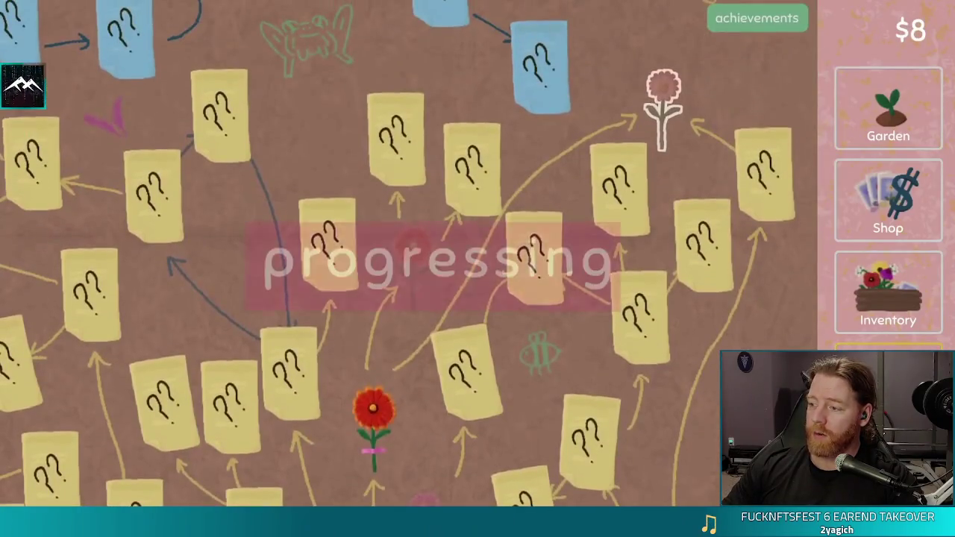
# Unlock the strawflower, then start a flower_queue Array[String] declaration in the new-flower panel script.
pyautogui.click(666, 108)
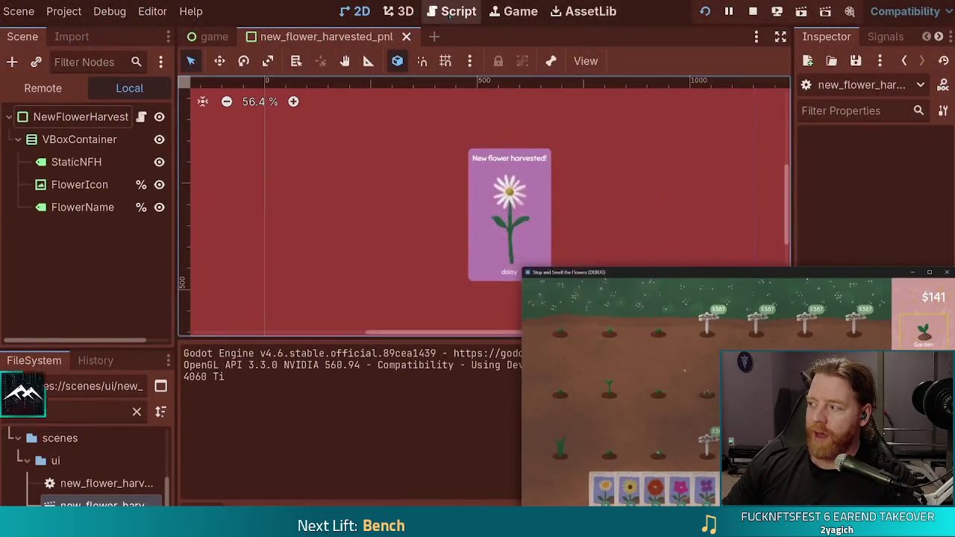
pyautogui.click(451, 15)
pyautogui.write('var flower_queue : Array[String] = [')
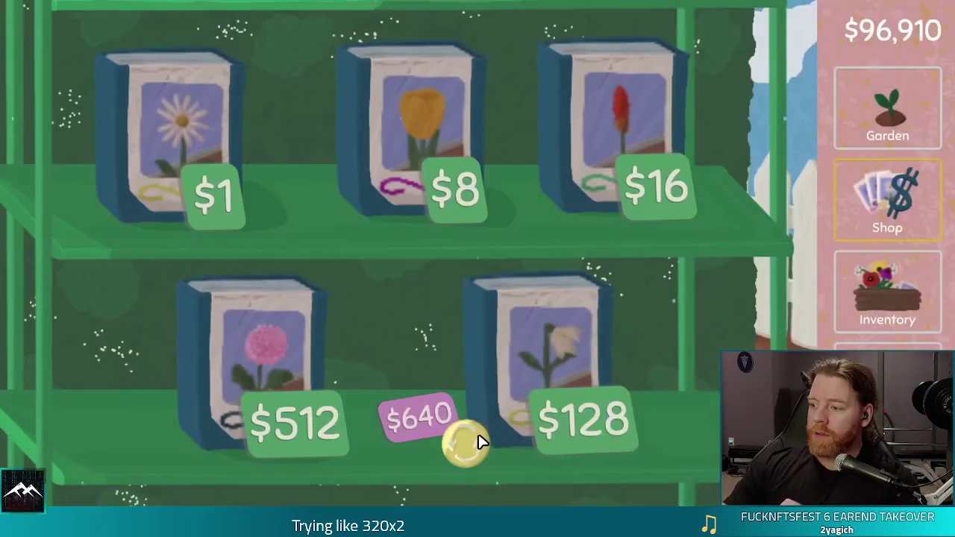
# Reroll the shop's seed cards three times.
pyautogui.click(479, 441)
pyautogui.click(479, 441)
pyautogui.click(479, 441)
pyautogui.click(479, 441)
pyautogui.click(479, 441)
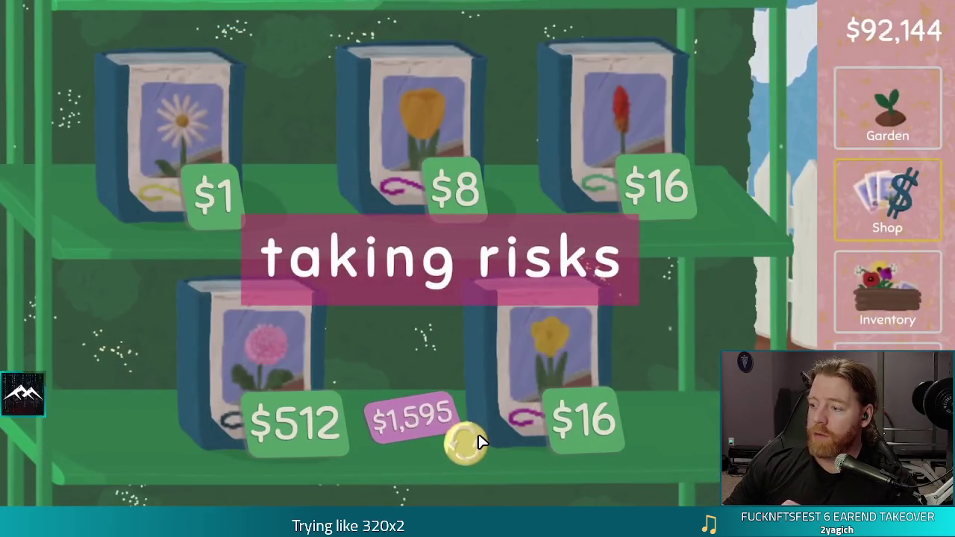
pyautogui.click(479, 441)
pyautogui.click(479, 441)
pyautogui.click(479, 441)
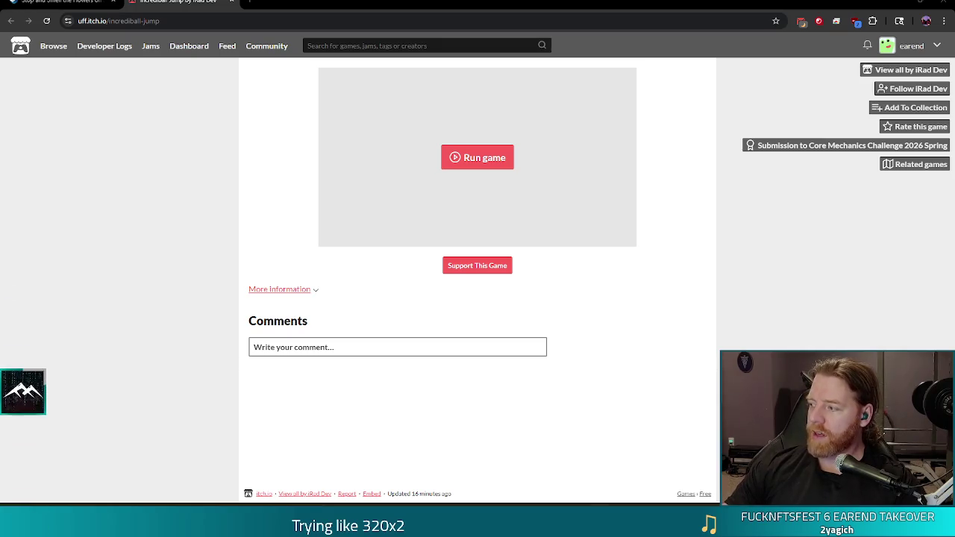
# Run Incrediball Jump inside the itch.io page to reach its title menu.
pyautogui.click(479, 158)
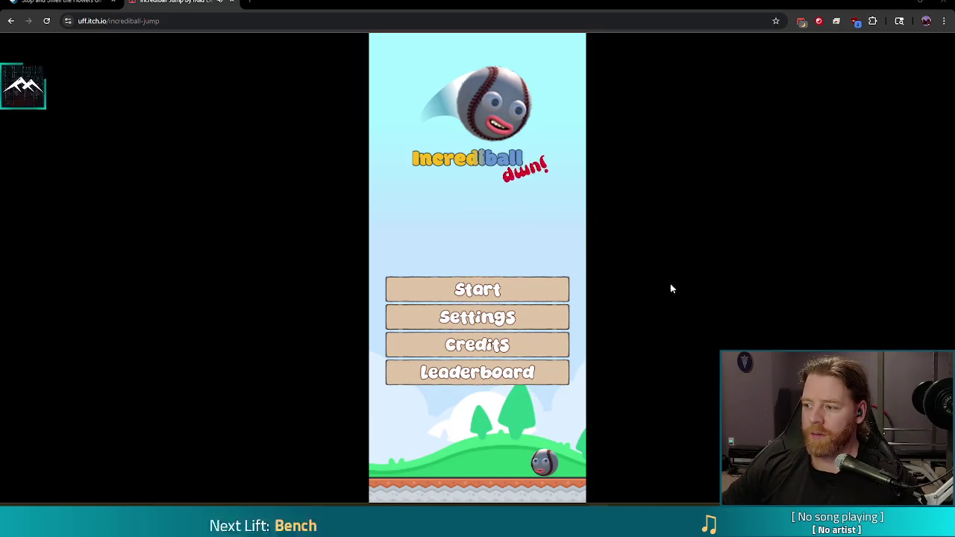
# Lower Incrediball Jump's Master volume to 19% and bring up the new-game seed screen.
pyautogui.click(478, 317)
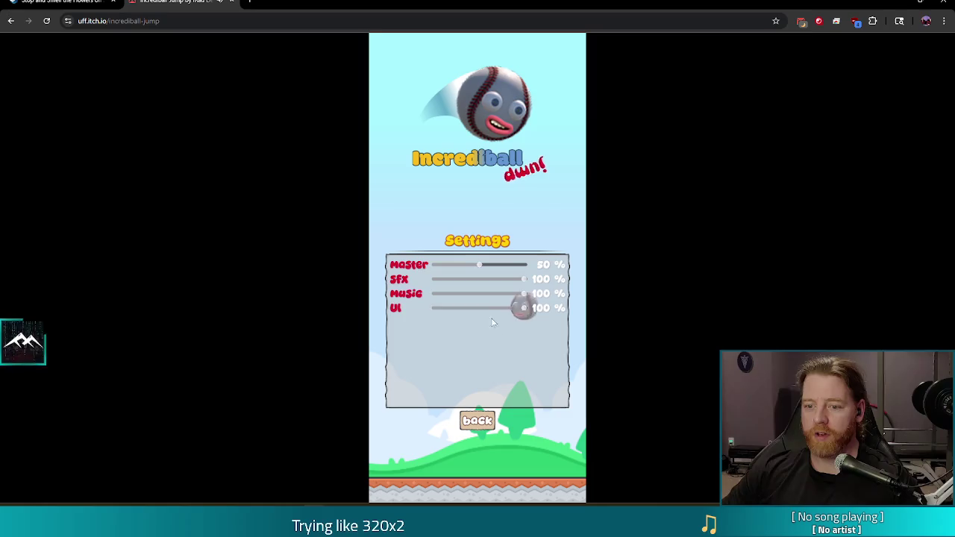
pyautogui.moveTo(479, 268); pyautogui.dragTo(452, 268)
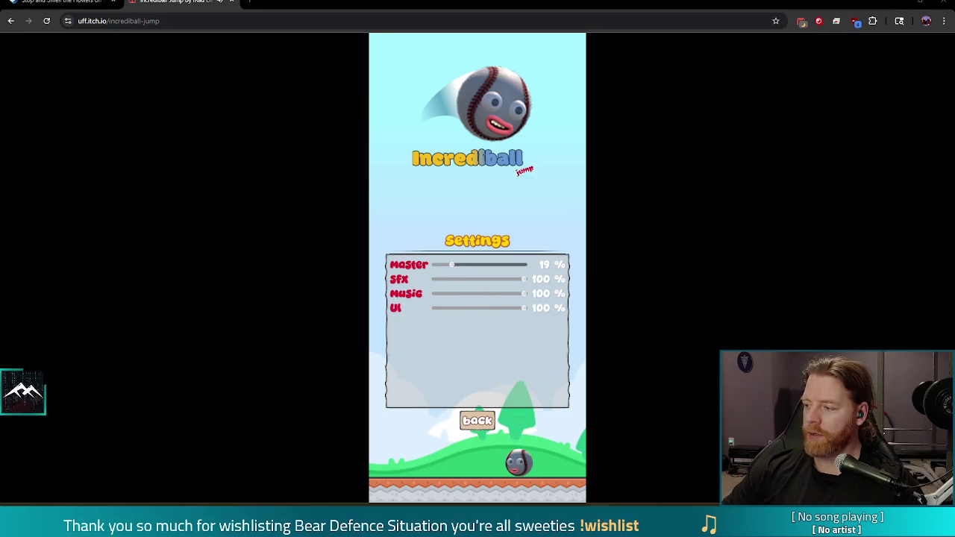
pyautogui.click(487, 422)
pyautogui.click(477, 291)
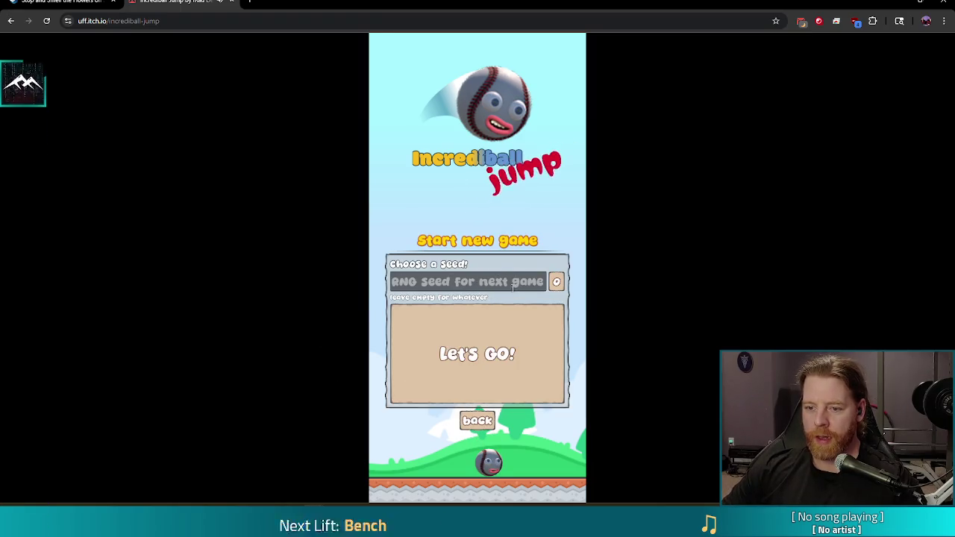
# Play an unseeded round of Incrediball Jump to 1645 points, then quit to the title.
pyautogui.click(500, 355)
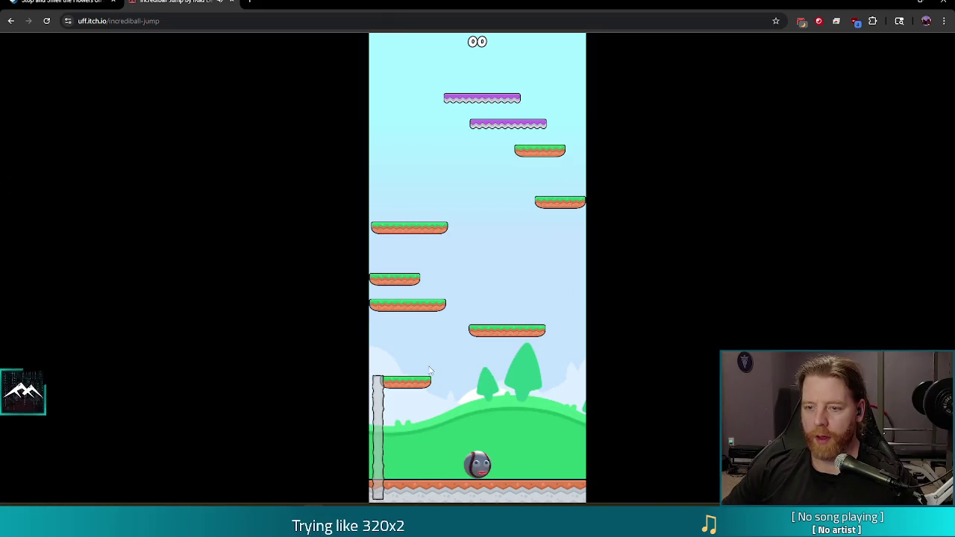
pyautogui.click(418, 346)
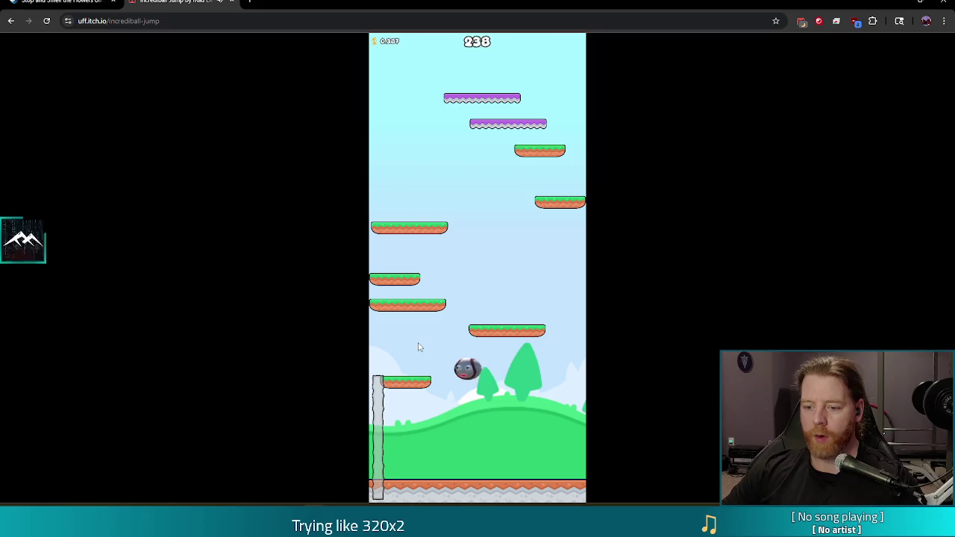
pyautogui.click(472, 331)
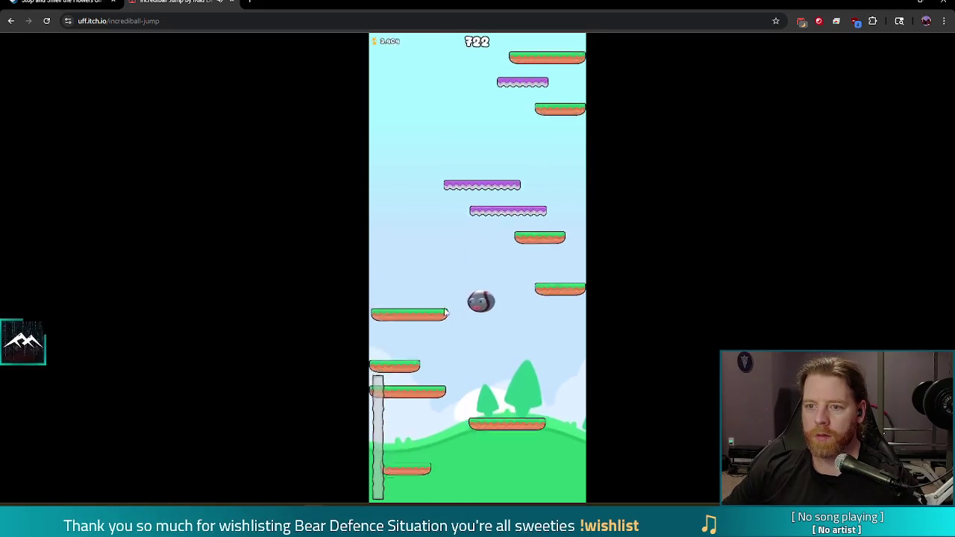
pyautogui.click(419, 322)
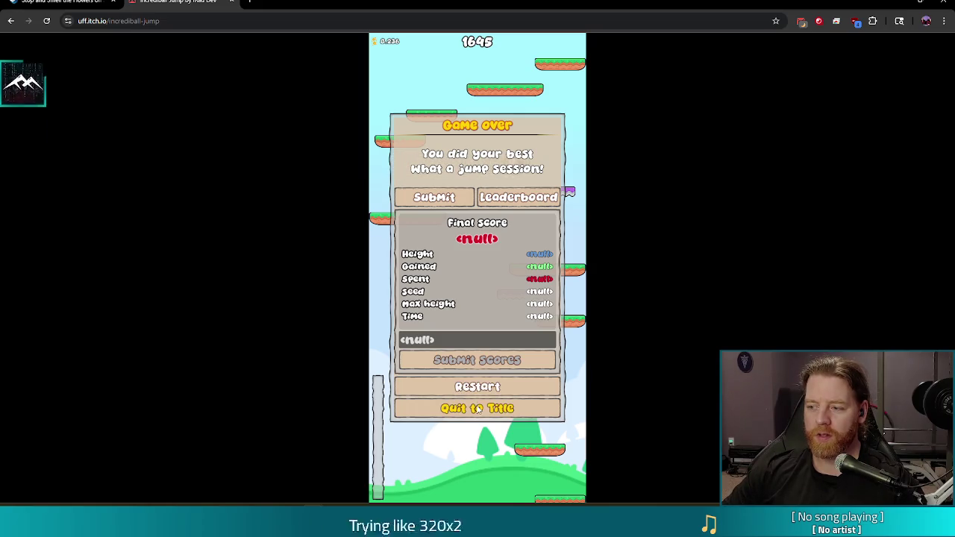
pyautogui.click(478, 387)
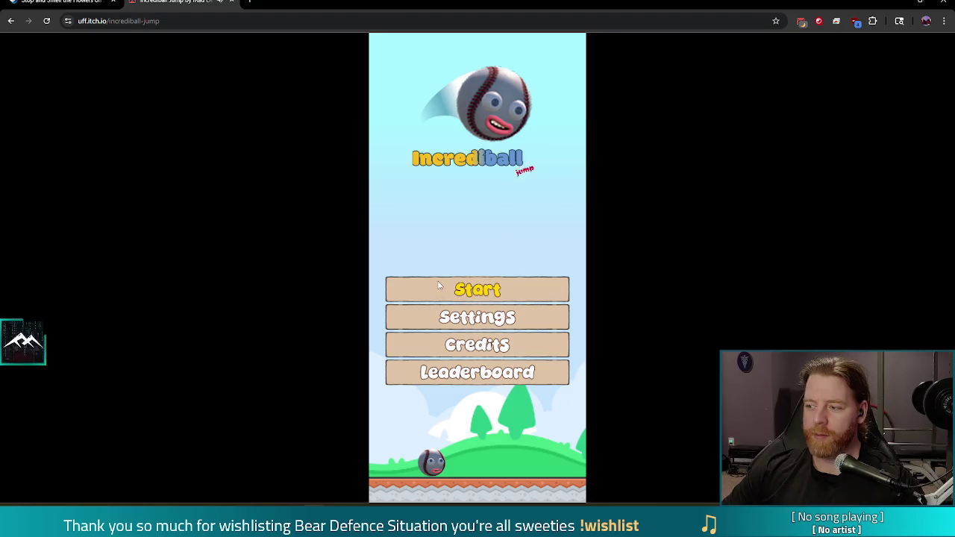
# Play a second round scoring 1550 and return to the title menu.
pyautogui.click(479, 291)
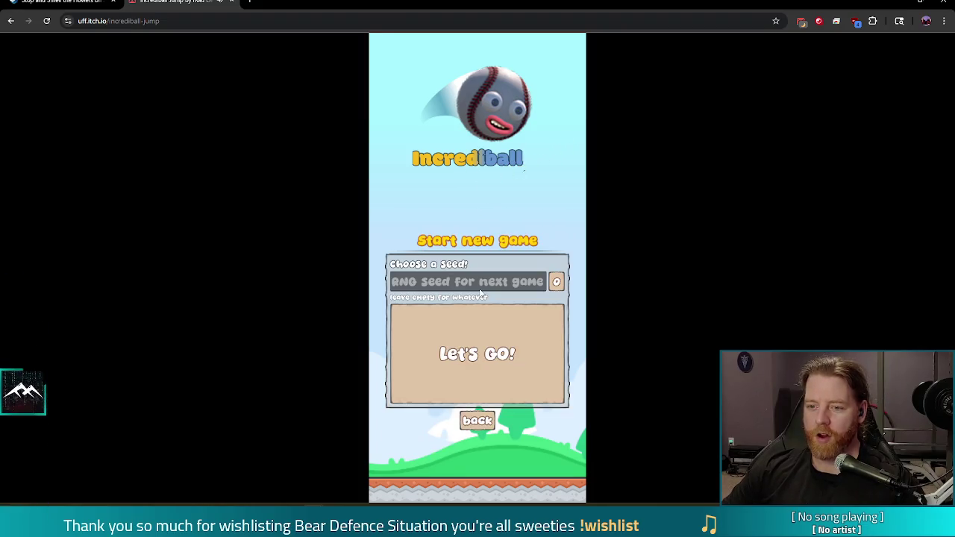
pyautogui.click(489, 361)
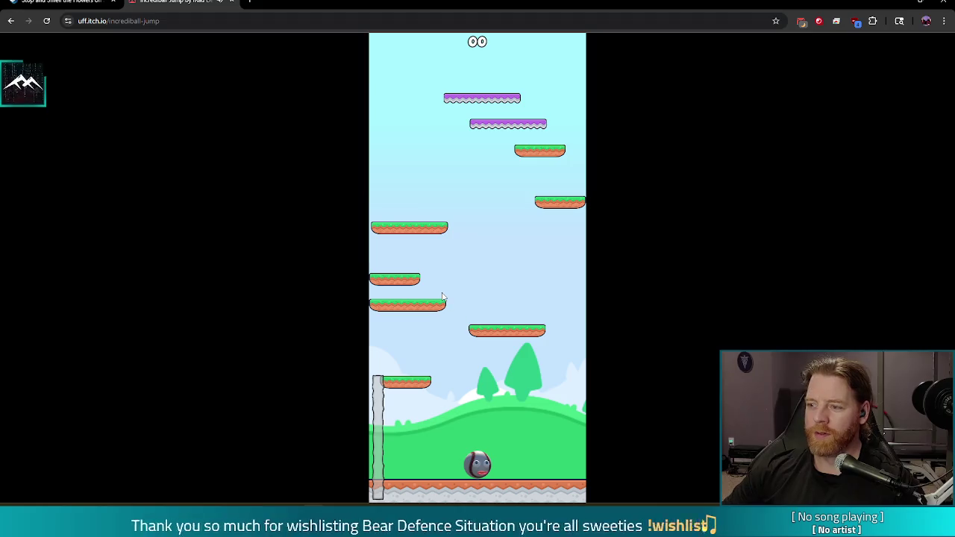
pyautogui.click(478, 291)
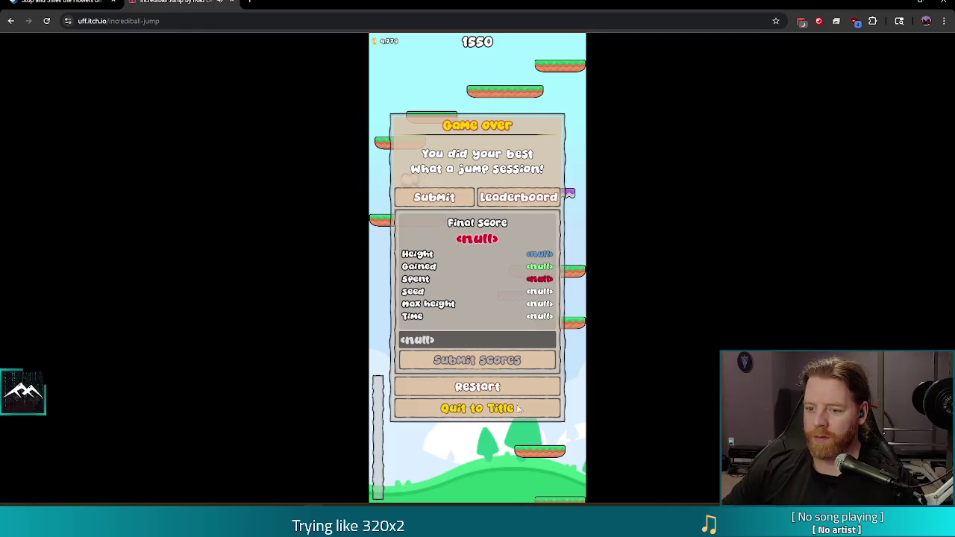
pyautogui.click(492, 408)
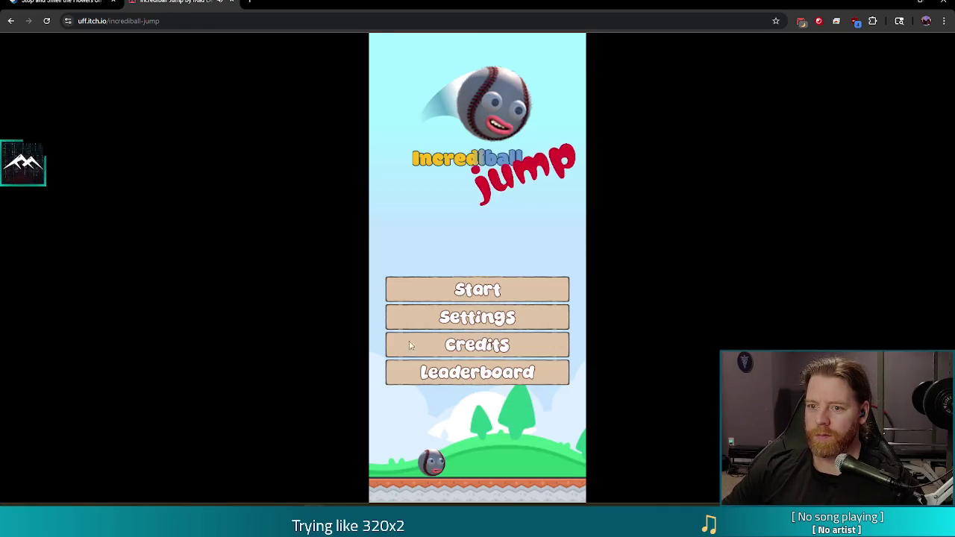
# Play a random-seed round scoring 3369 and quit to the title menu.
pyautogui.click(502, 295)
pyautogui.click(491, 319)
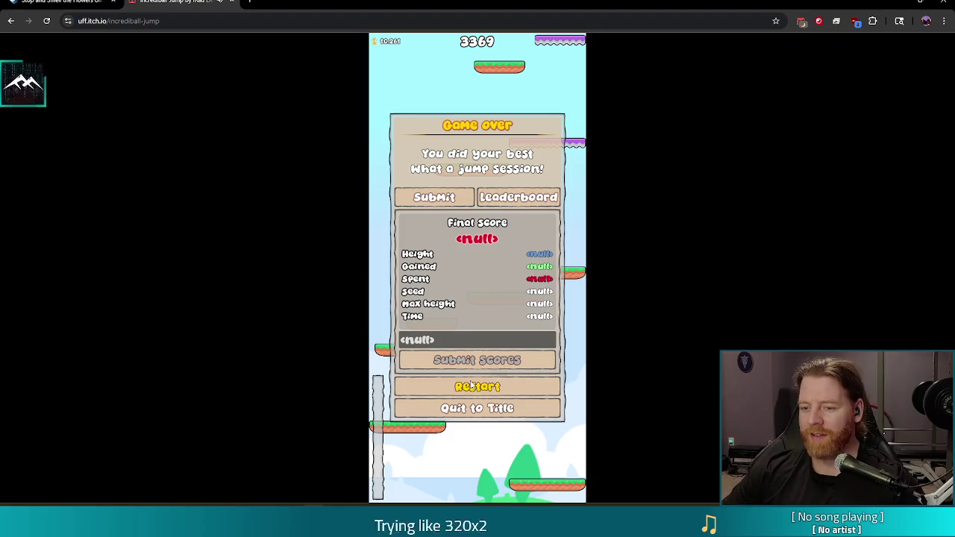
pyautogui.click(498, 408)
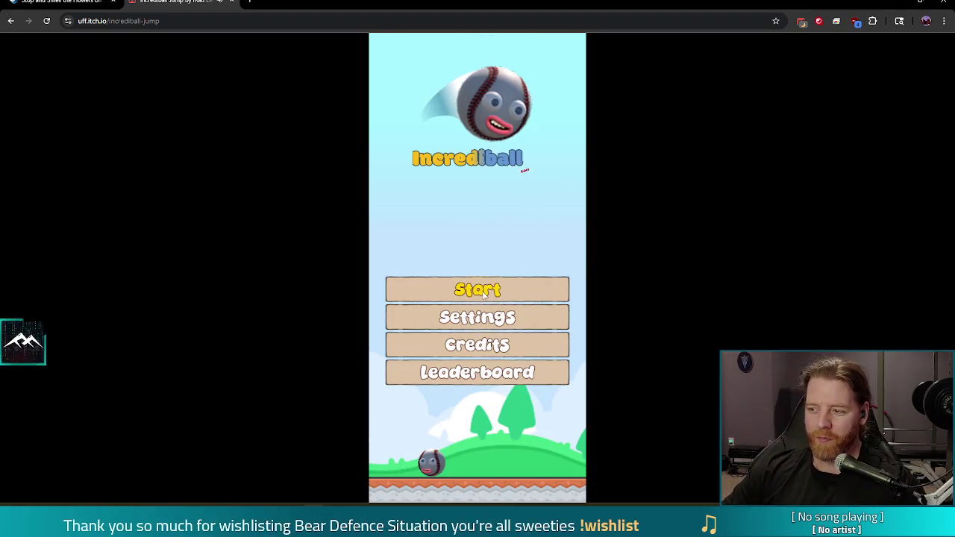
# Play another round reaching 7288 points and return to the title menu.
pyautogui.click(540, 291)
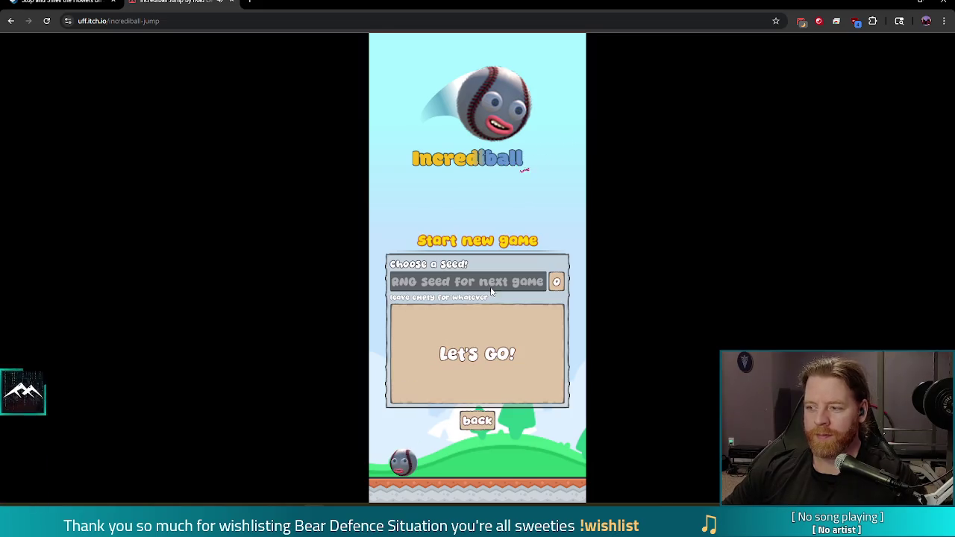
pyautogui.click(507, 349)
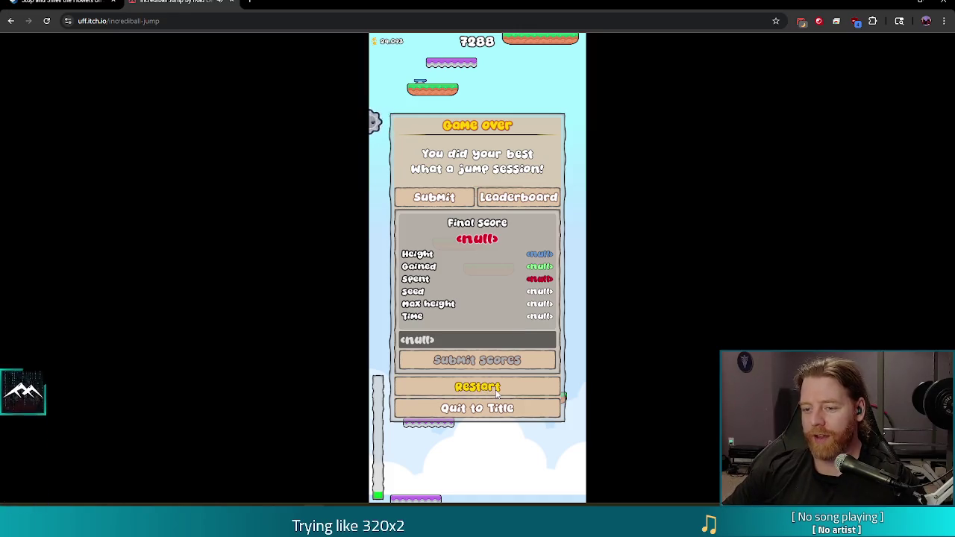
pyautogui.click(478, 408)
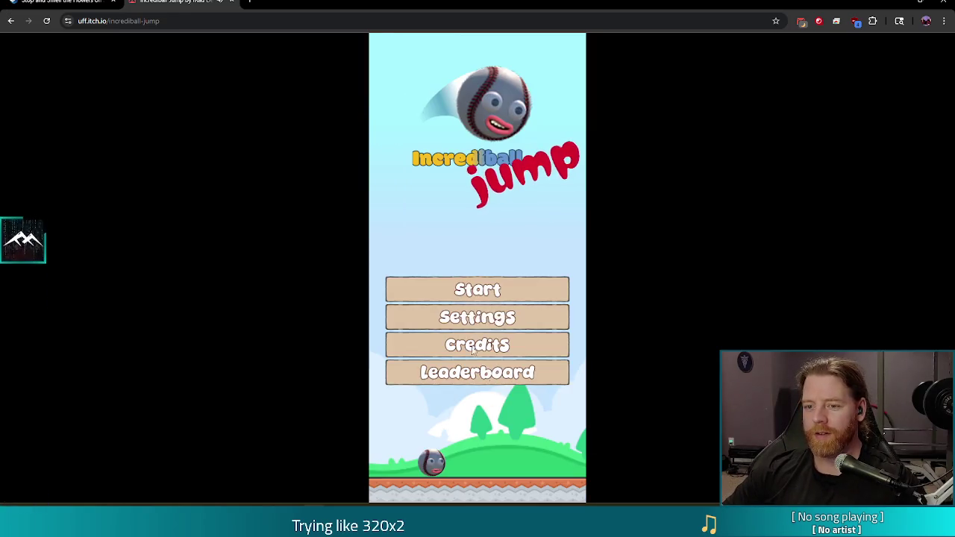
# Play a random-seed round to game over at 6730 points, then select the page's web address.
pyautogui.click(509, 299)
pyautogui.click(487, 329)
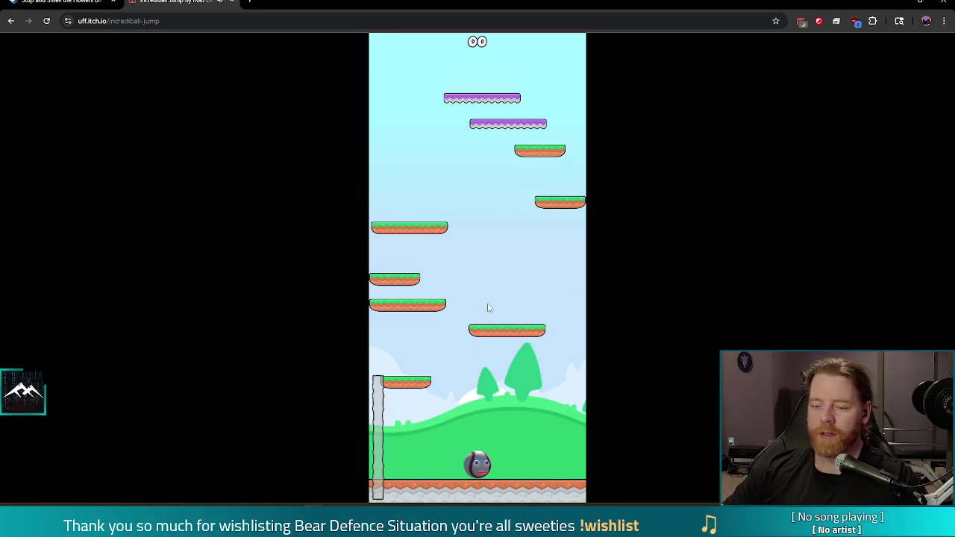
pyautogui.click(487, 302)
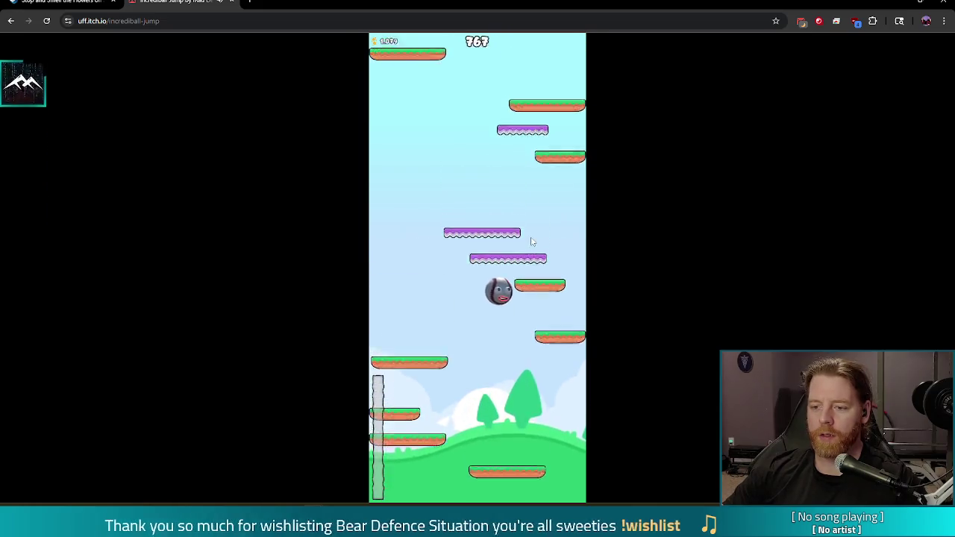
pyautogui.click(561, 371)
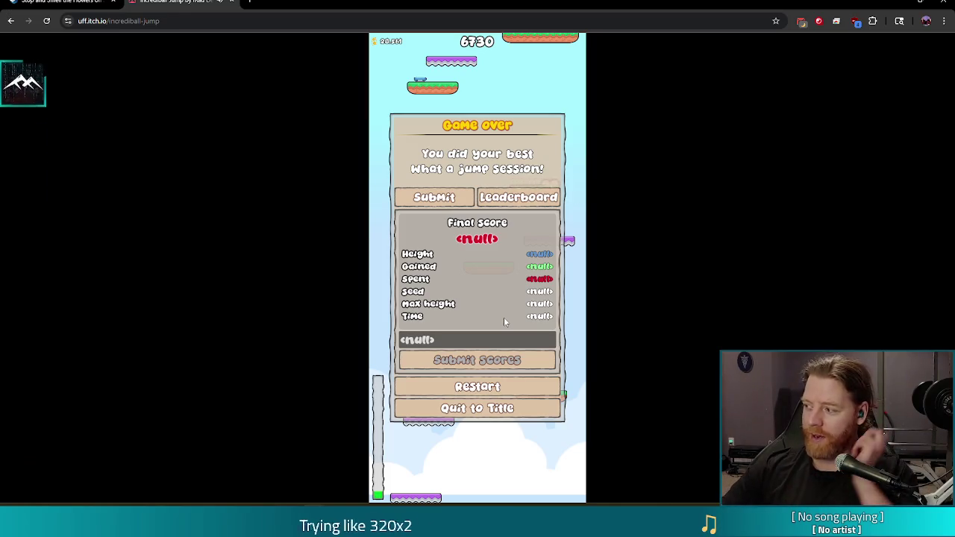
pyautogui.click(170, 20)
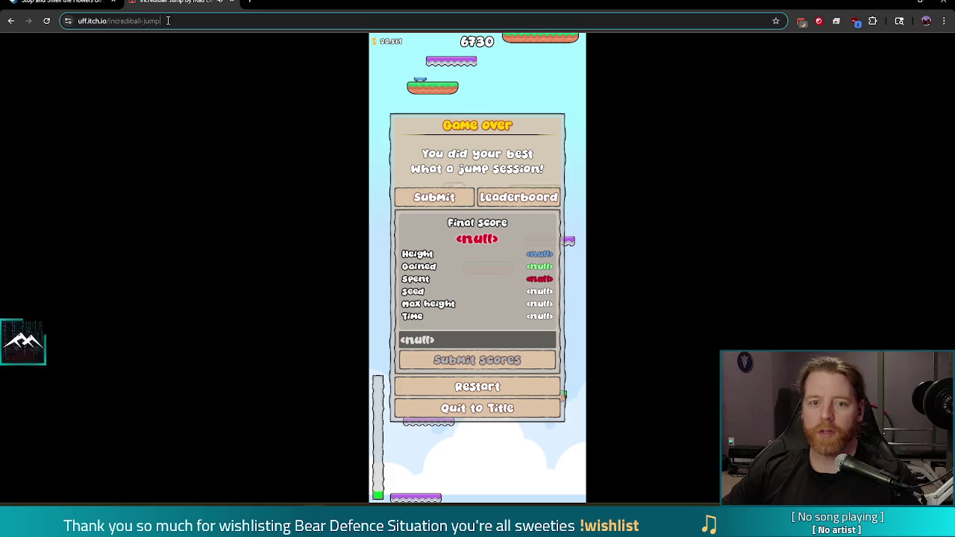
pyautogui.press('Escape')
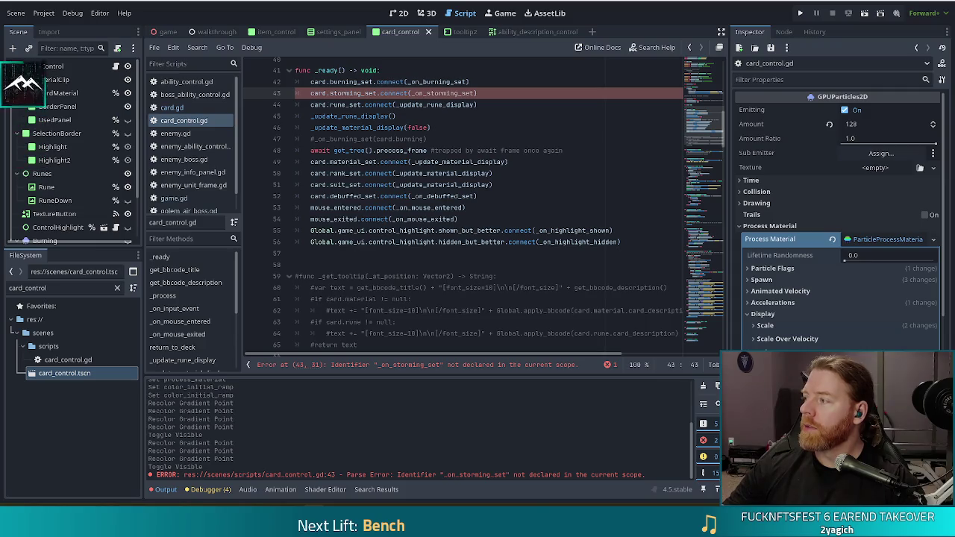
# Drag the Chrome window showing luxeengine.com over the Godot editor.
pyautogui.moveTo(926, 153)
pyautogui.mouseDown()
pyautogui.moveTo(757, 155)
pyautogui.moveTo(626, 1)
pyautogui.mouseUp()
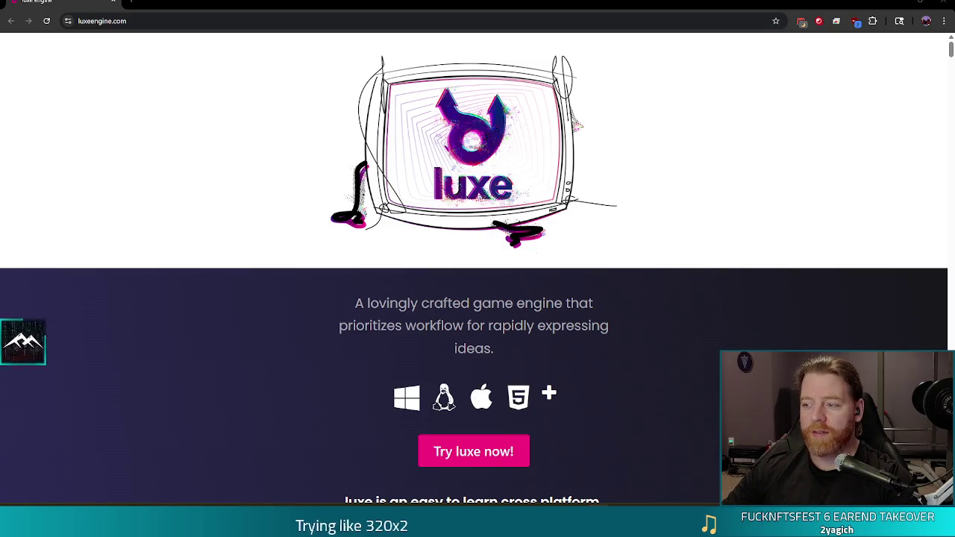
# Scroll the luxeengine.com homepage past the intro and platform list to the 2D First section.
pyautogui.scroll(-1, 734, 338)
pyautogui.scroll(-3, 734, 338)
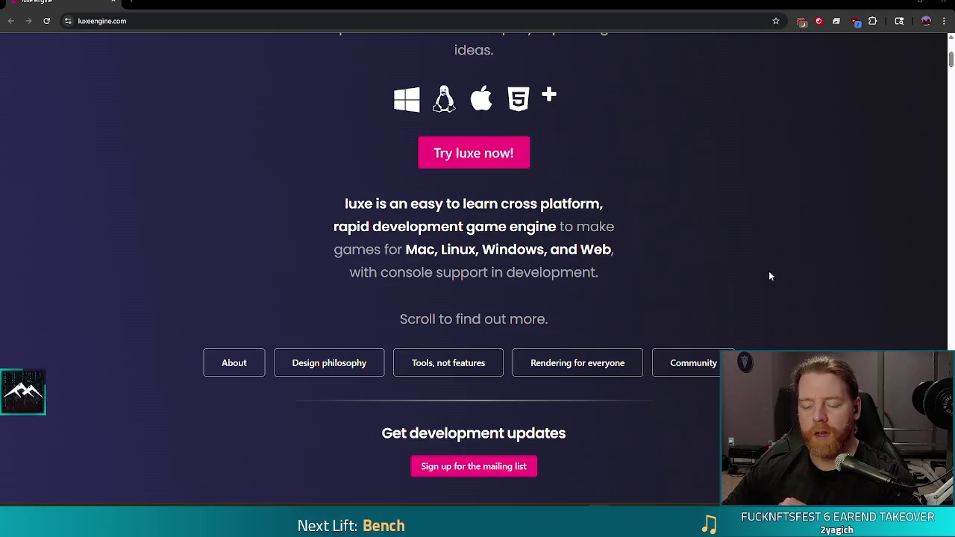
pyautogui.scroll(-1, 766, 261)
pyautogui.scroll(-3, 767, 260)
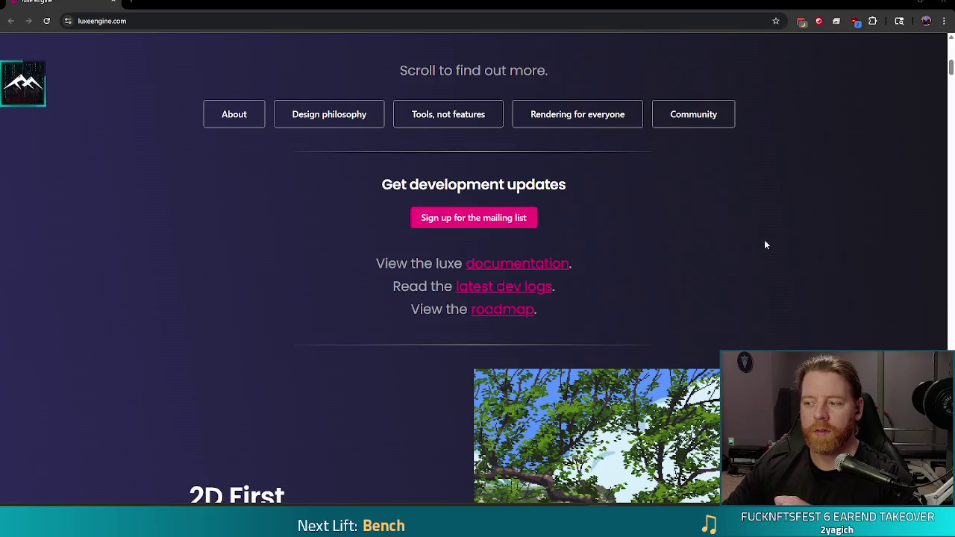
pyautogui.scroll(-3, 187, 347)
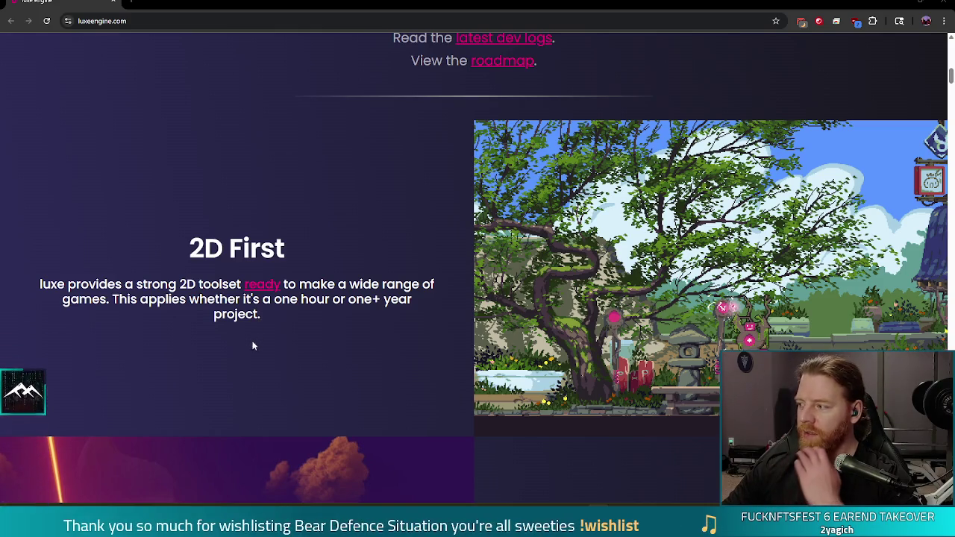
# Highlight the 2D First heading, then scroll past the studio and No Gen AI sections to Design Philosophy.
pyautogui.tripleClick(237, 248)
pyautogui.click(237, 248)
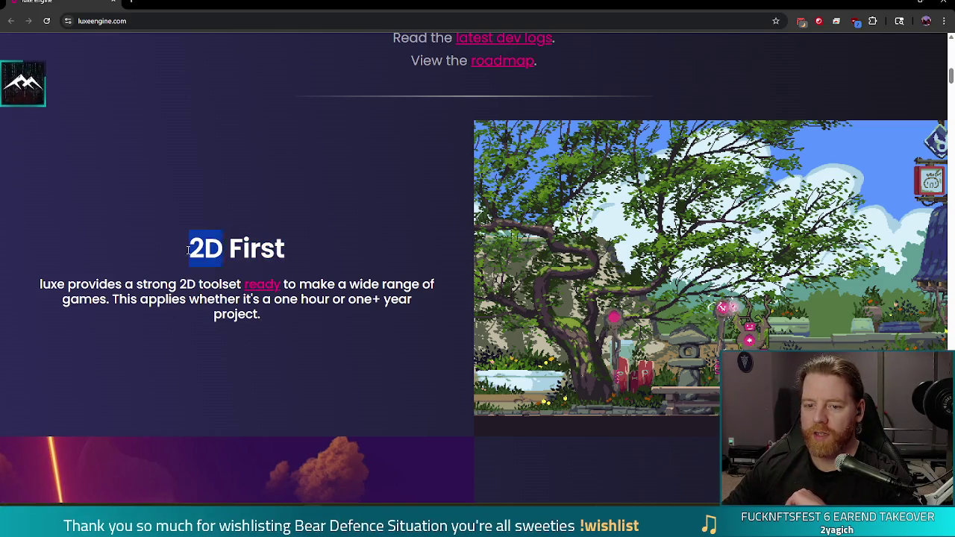
pyautogui.scroll(-1, 269, 222)
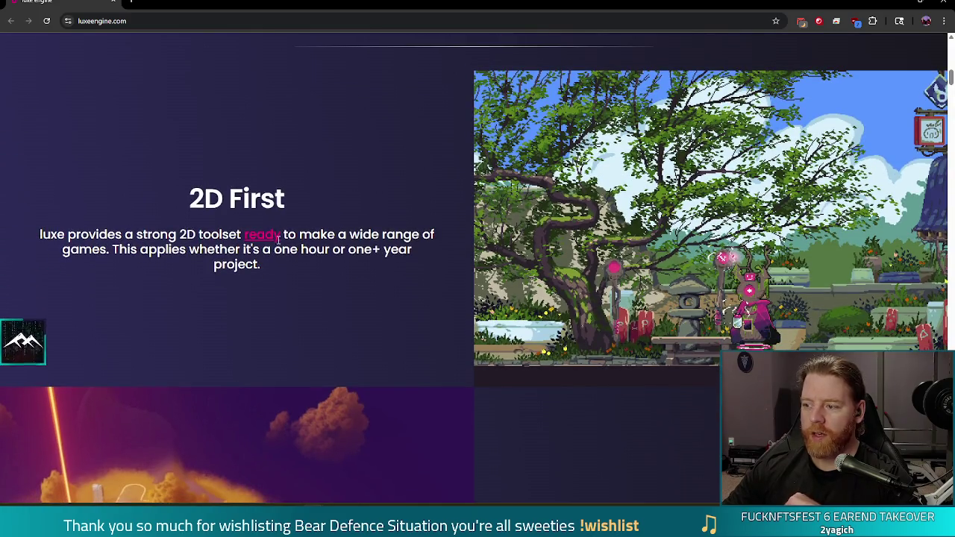
pyautogui.scroll(-3, 345, 215)
pyautogui.scroll(-1, 418, 239)
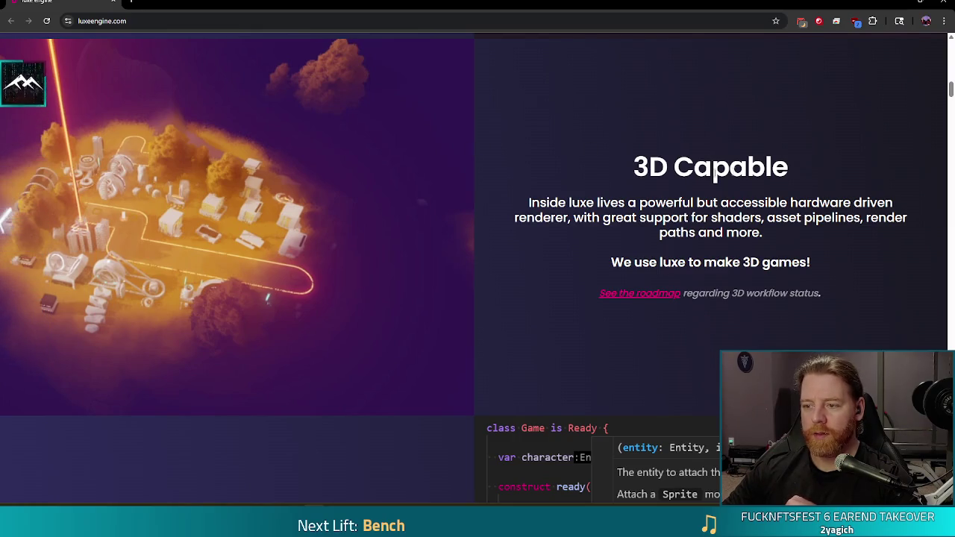
pyautogui.scroll(-2, 585, 141)
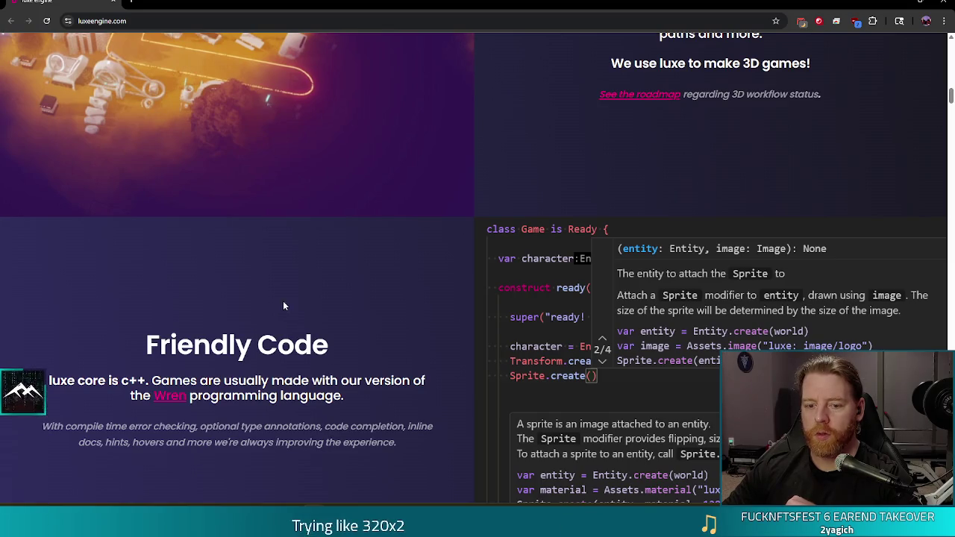
pyautogui.scroll(-1, 291, 298)
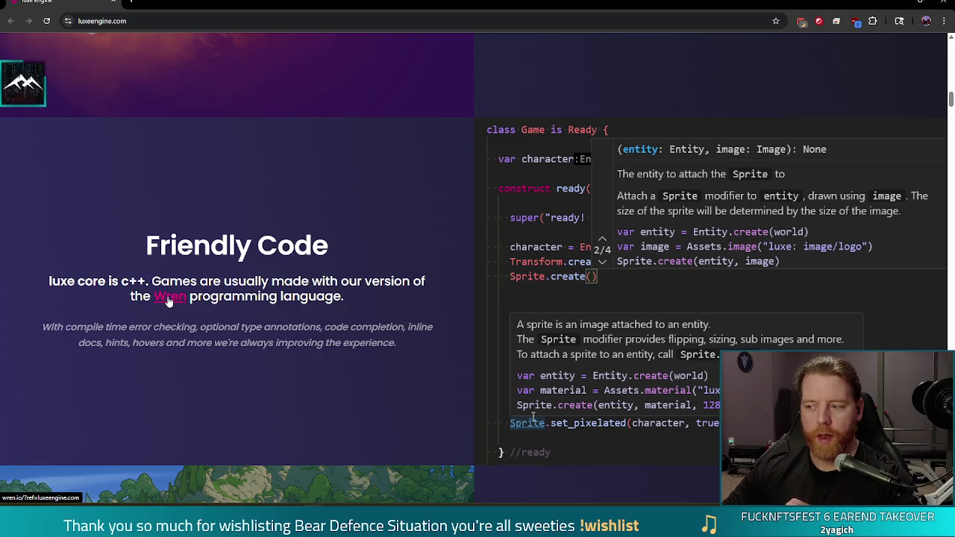
pyautogui.scroll(-2, 367, 205)
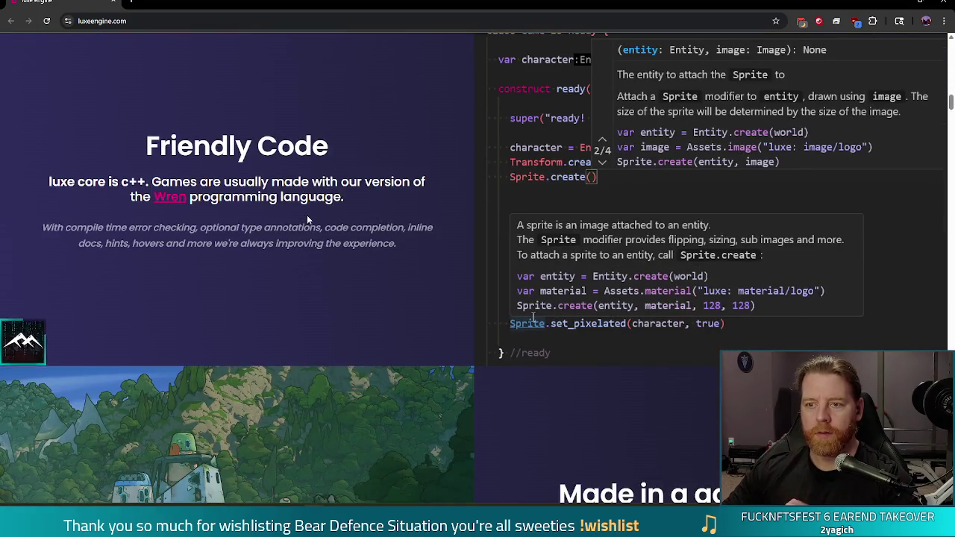
pyautogui.scroll(2, 329, 218)
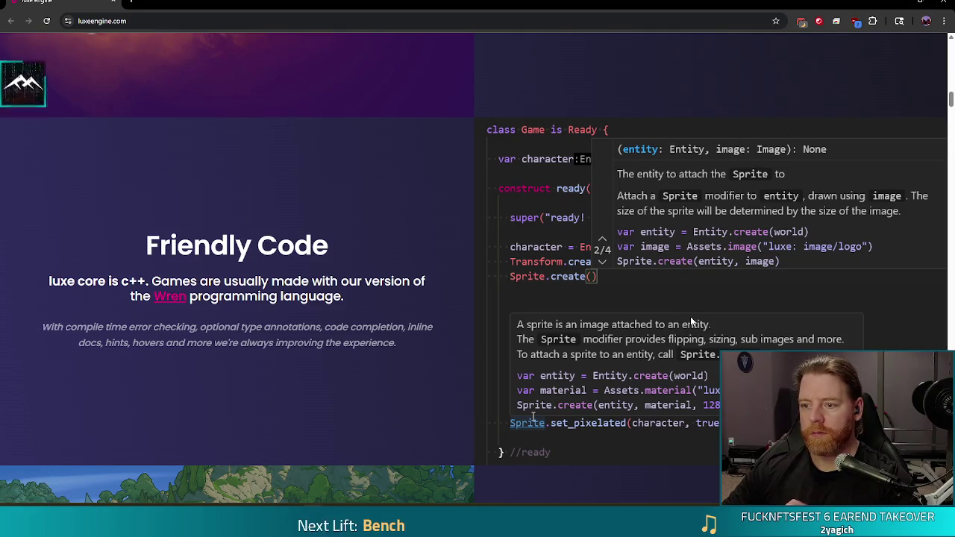
pyautogui.scroll(-2, 351, 269)
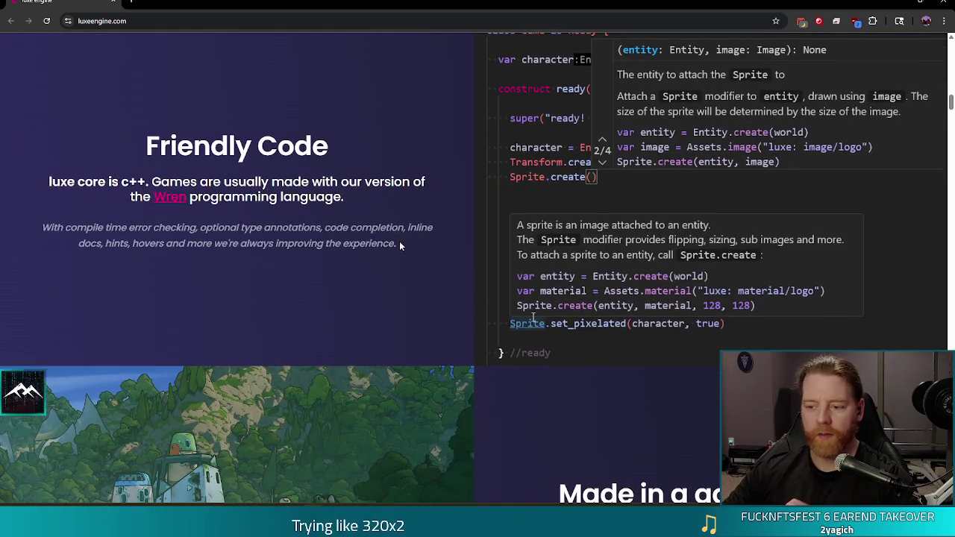
pyautogui.scroll(-4, 403, 239)
pyautogui.scroll(-2, 523, 313)
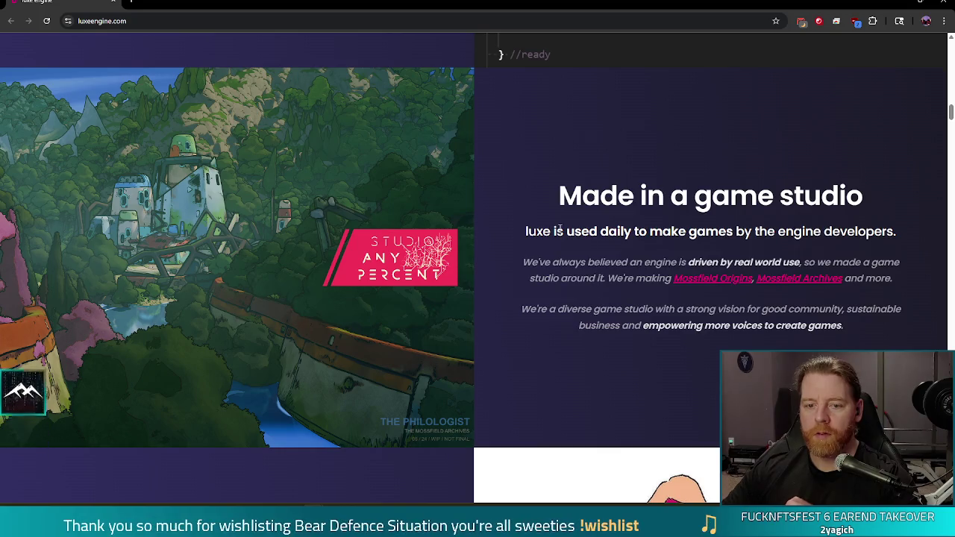
pyautogui.scroll(-5, 187, 214)
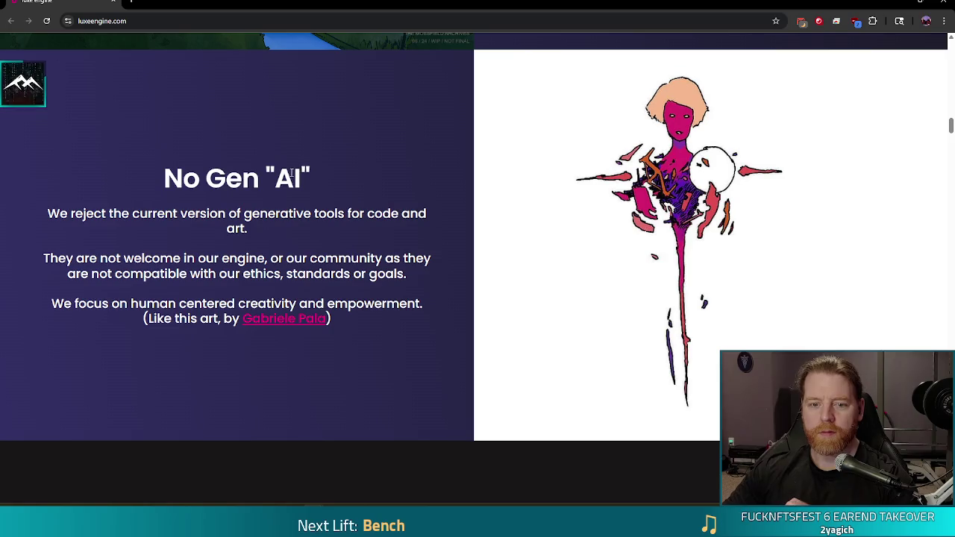
pyautogui.scroll(-6, 283, 161)
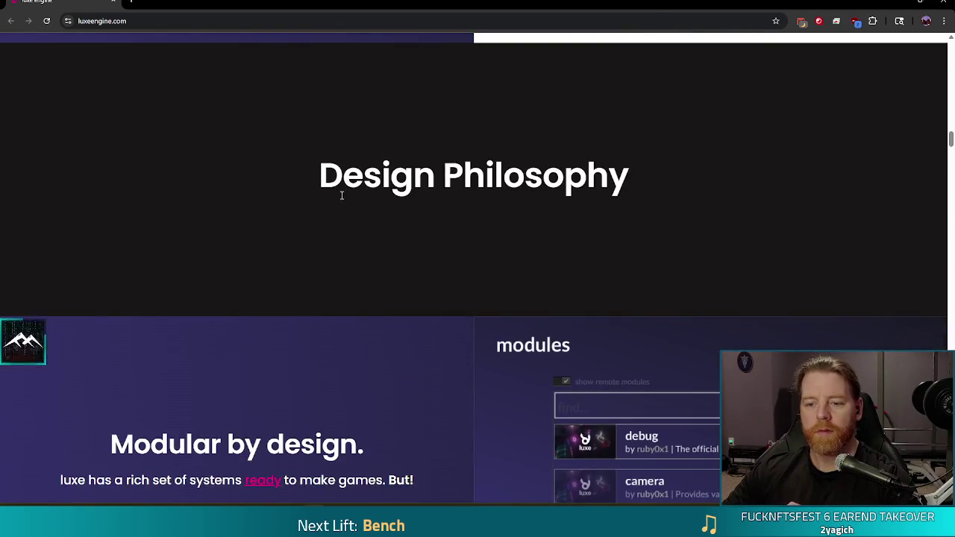
# Scroll past Modular, Workflow and Modifiers to the 'Tools, not features.' section.
pyautogui.scroll(-3, 249, 162)
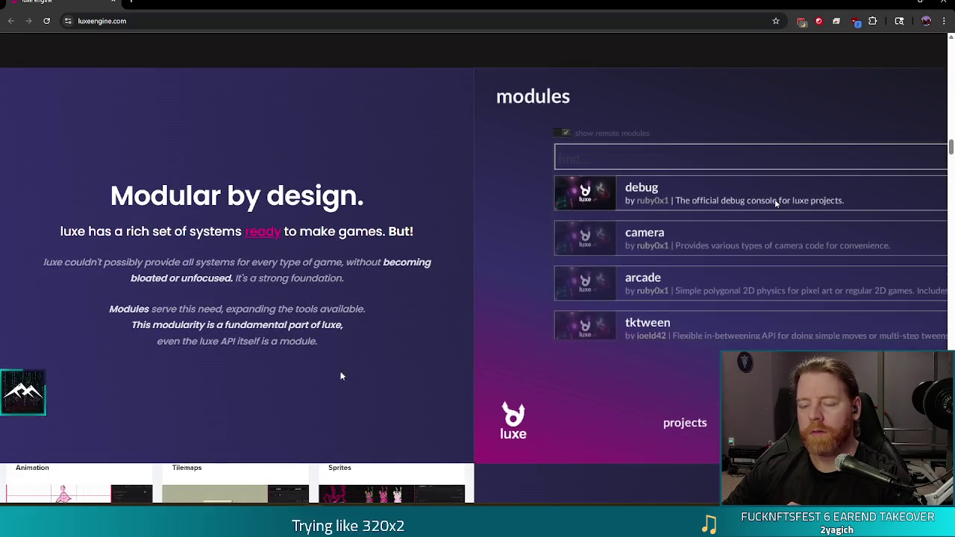
pyautogui.scroll(-2, 389, 276)
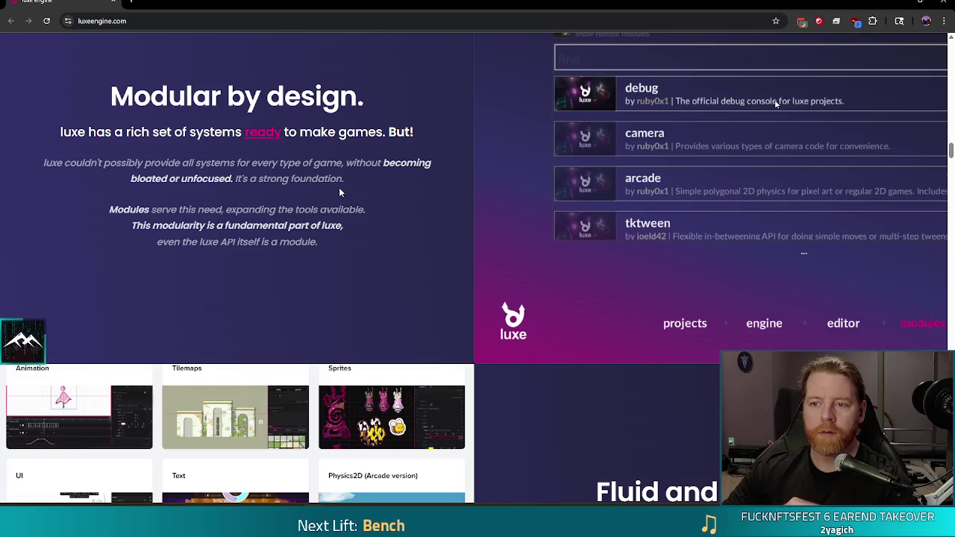
pyautogui.scroll(-1, 340, 193)
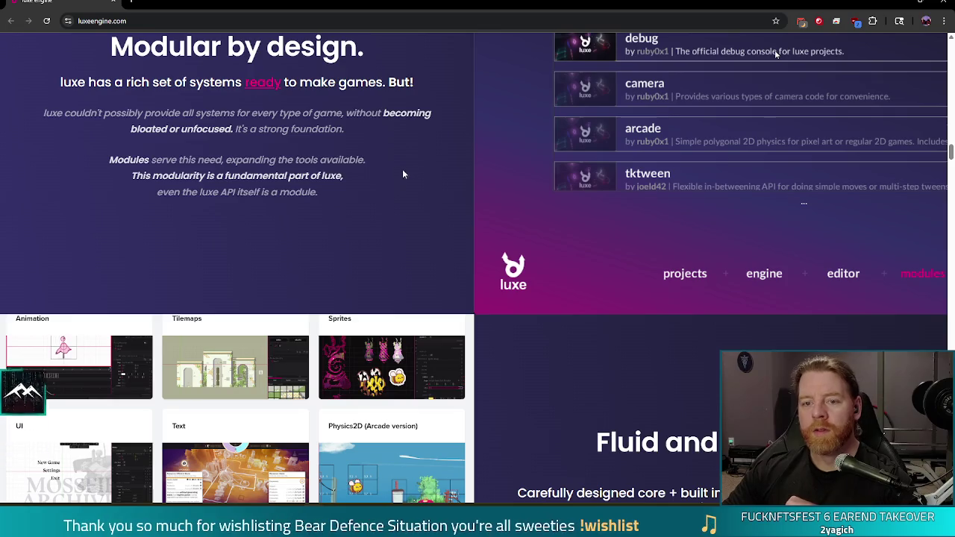
pyautogui.scroll(-3, 416, 167)
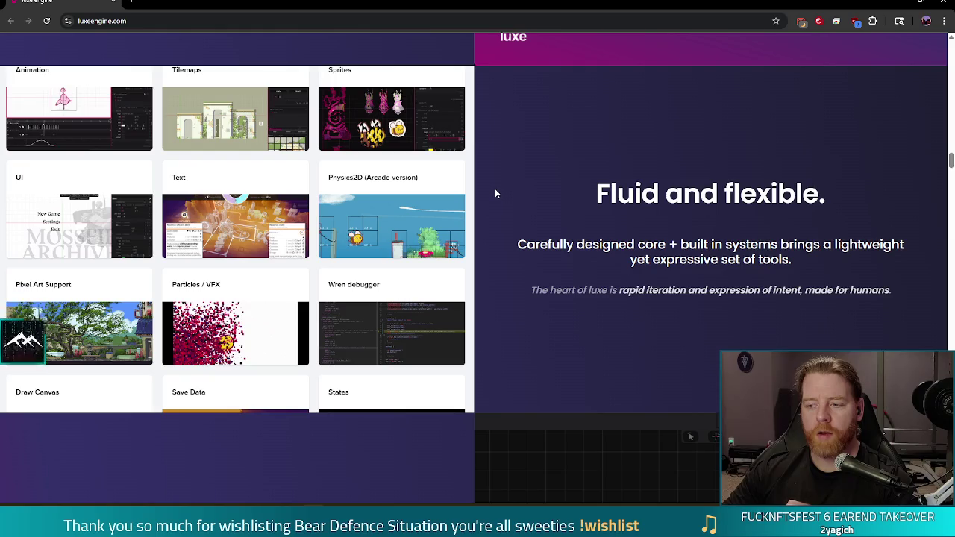
pyautogui.scroll(-3, 491, 188)
pyautogui.scroll(-1, 387, 311)
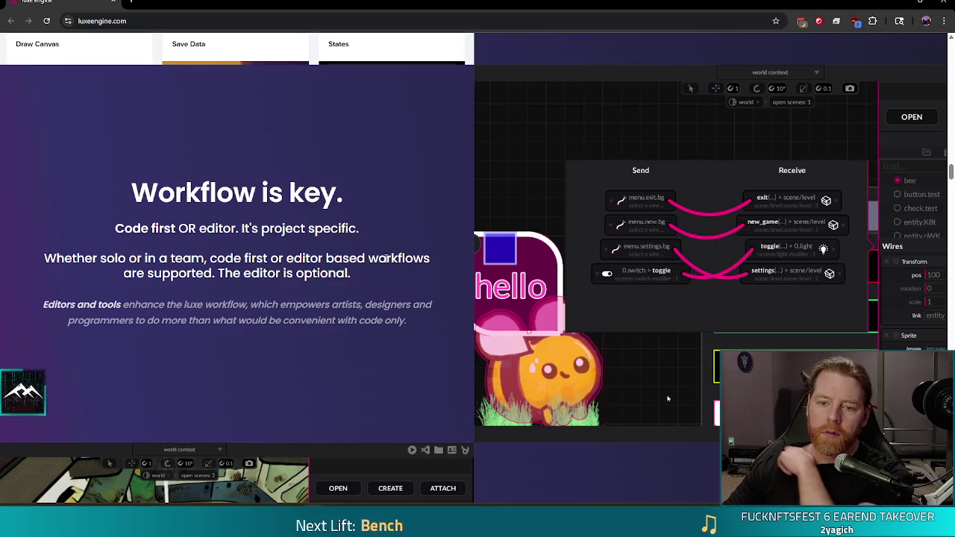
pyautogui.scroll(-1, 374, 277)
pyautogui.scroll(-4, 374, 278)
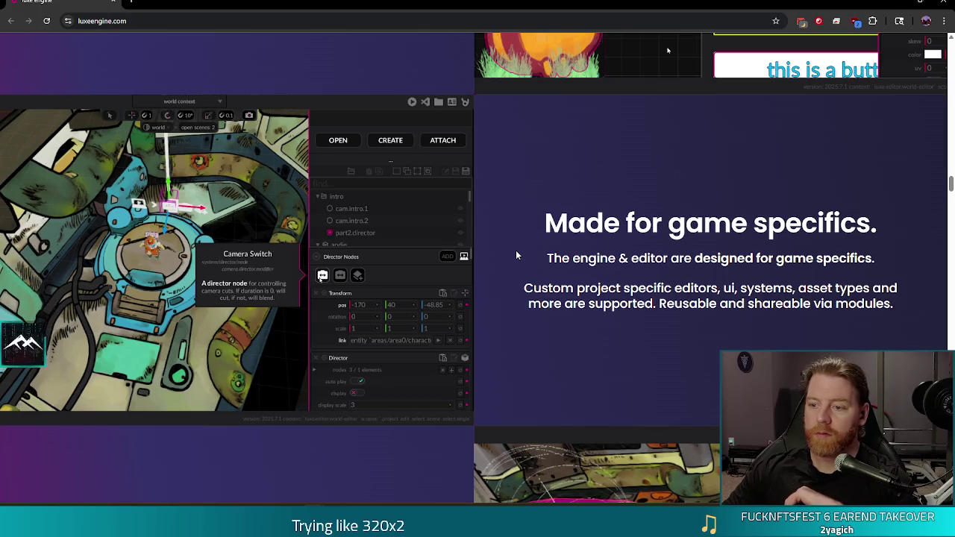
pyautogui.scroll(-5, 516, 250)
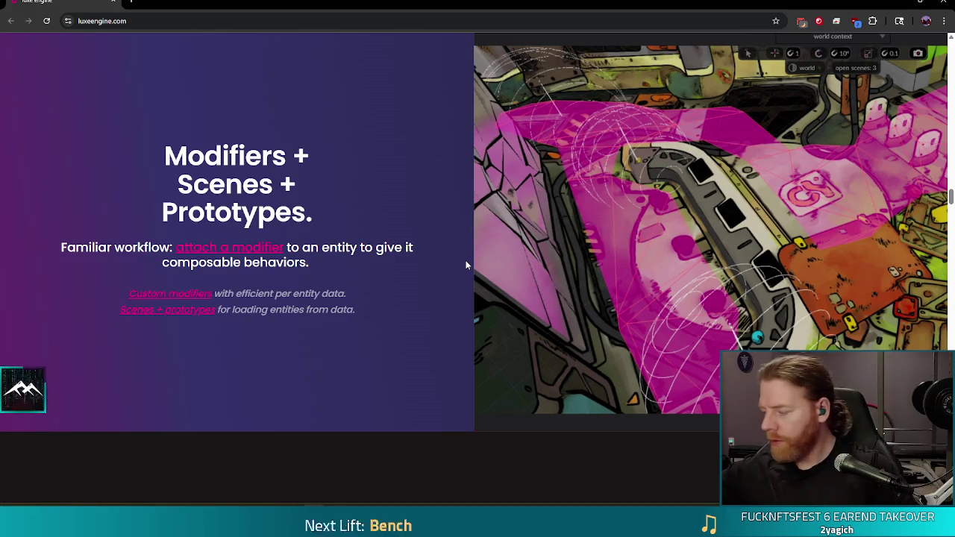
pyautogui.scroll(-4, 413, 244)
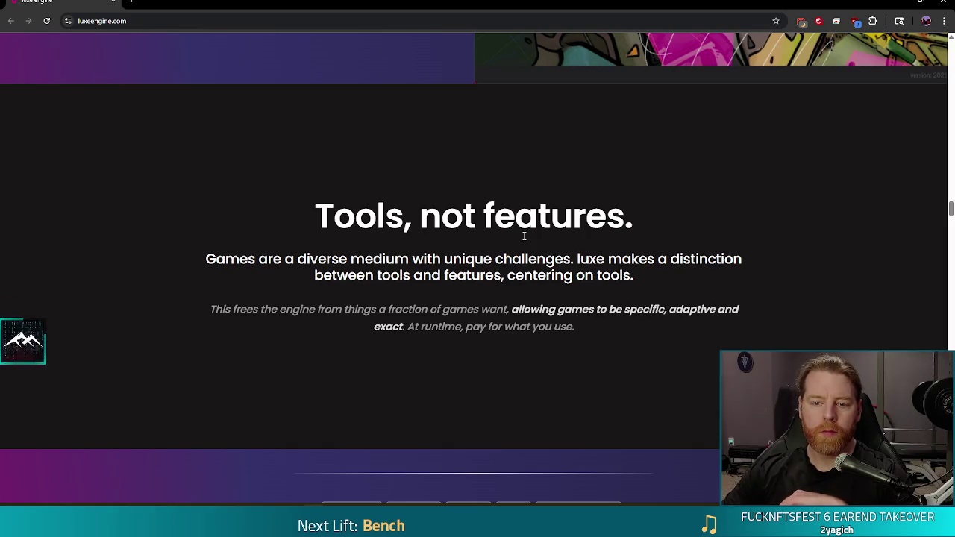
# Scroll the luxe homepage from Pixel Art past Save Data, States, Wires and Particles / VFX to Draw Canvas.
pyautogui.scroll(-4, 524, 236)
pyautogui.scroll(-4, 138, 313)
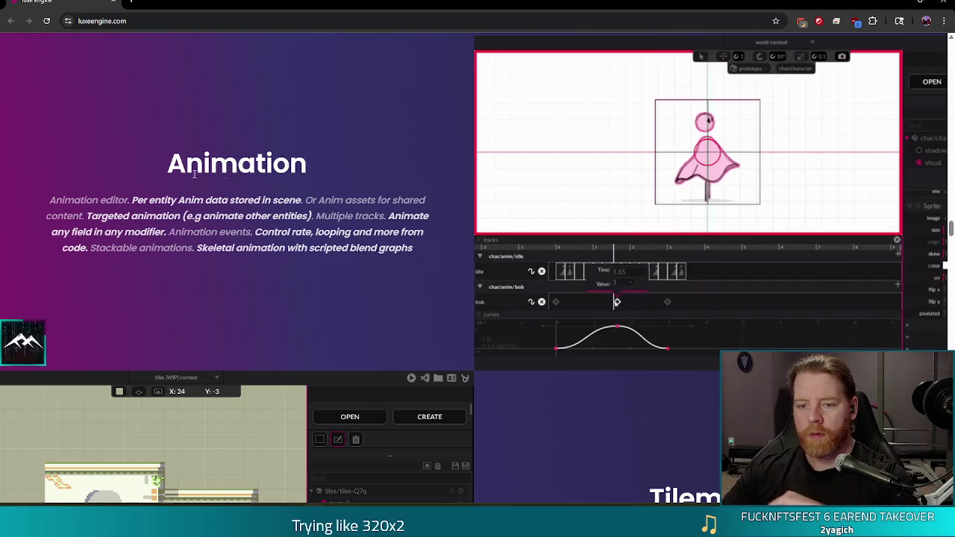
pyautogui.scroll(-2, 355, 166)
pyautogui.scroll(-5, 486, 237)
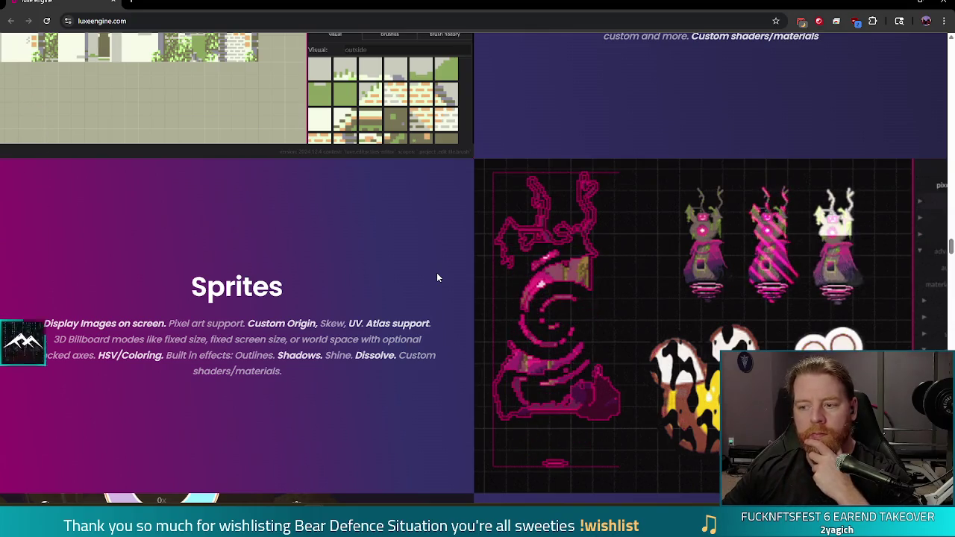
pyautogui.scroll(-3, 437, 273)
pyautogui.scroll(-4, 437, 200)
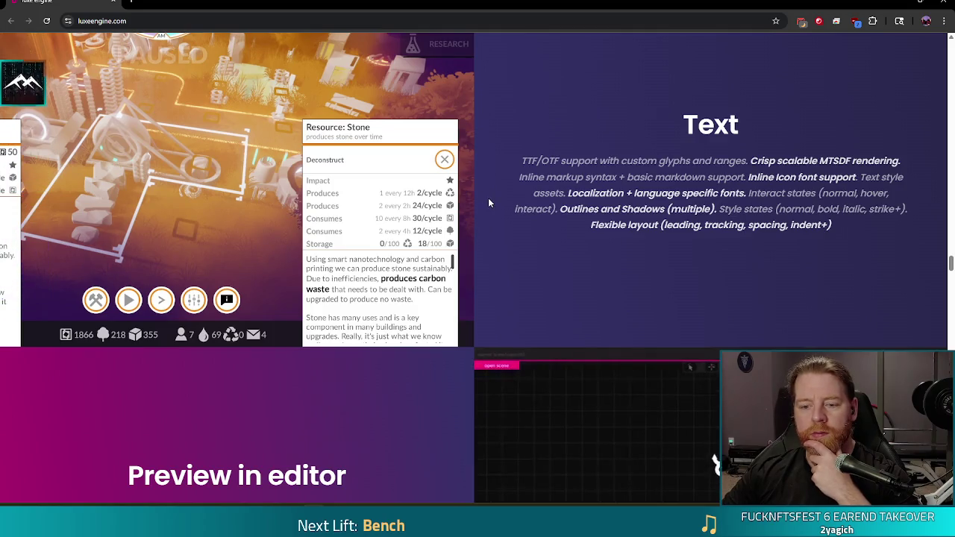
pyautogui.scroll(1, 489, 201)
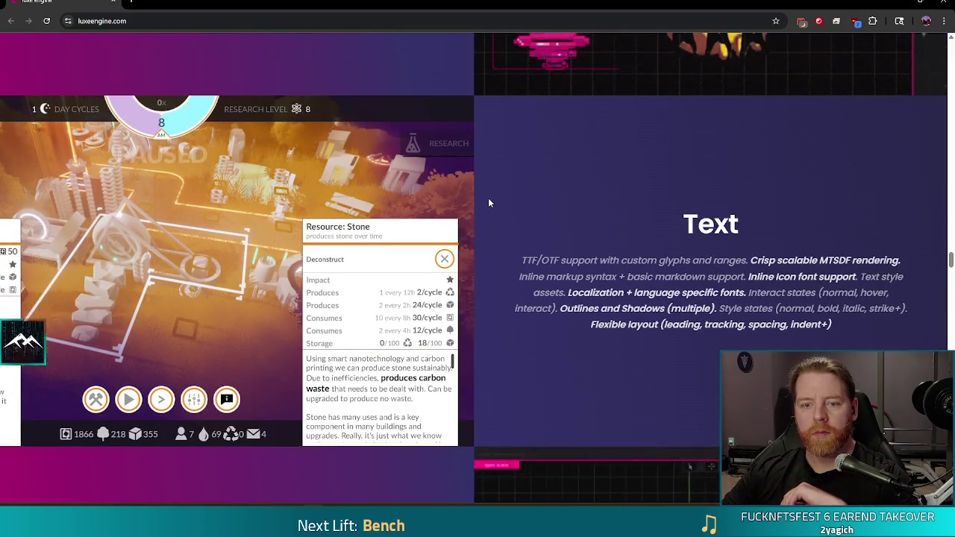
pyautogui.scroll(-3, 489, 202)
pyautogui.scroll(-2, 426, 288)
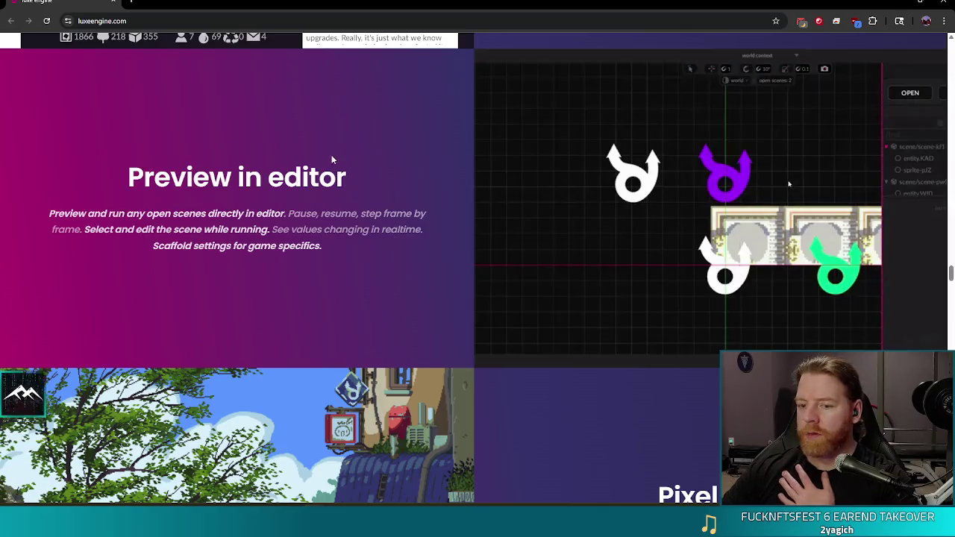
pyautogui.scroll(-2, 404, 192)
pyautogui.scroll(-2, 568, 273)
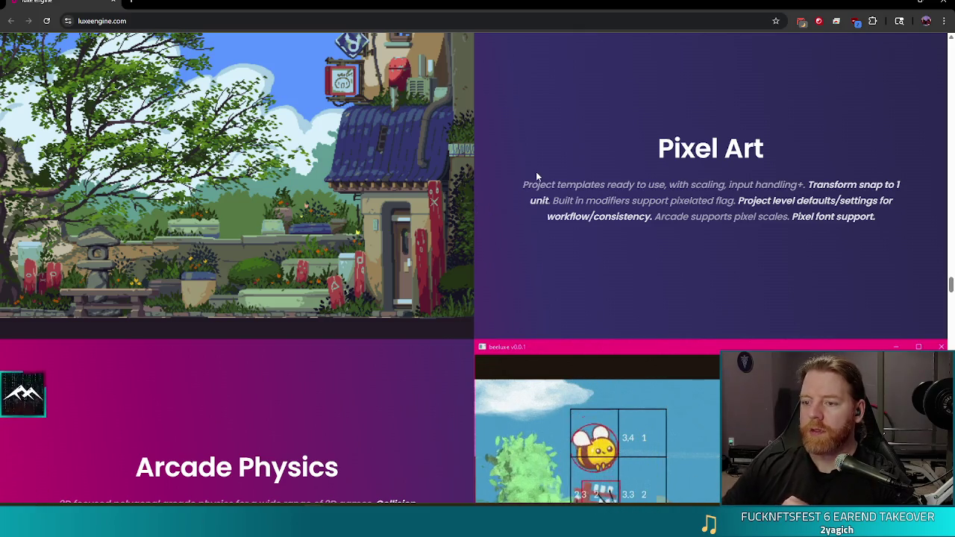
pyautogui.scroll(-3, 504, 188)
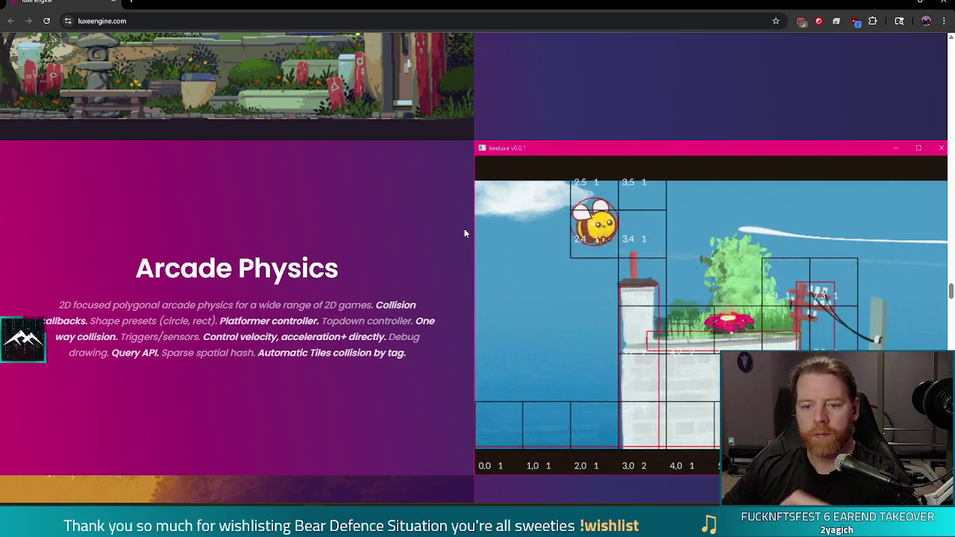
pyautogui.scroll(-2, 464, 230)
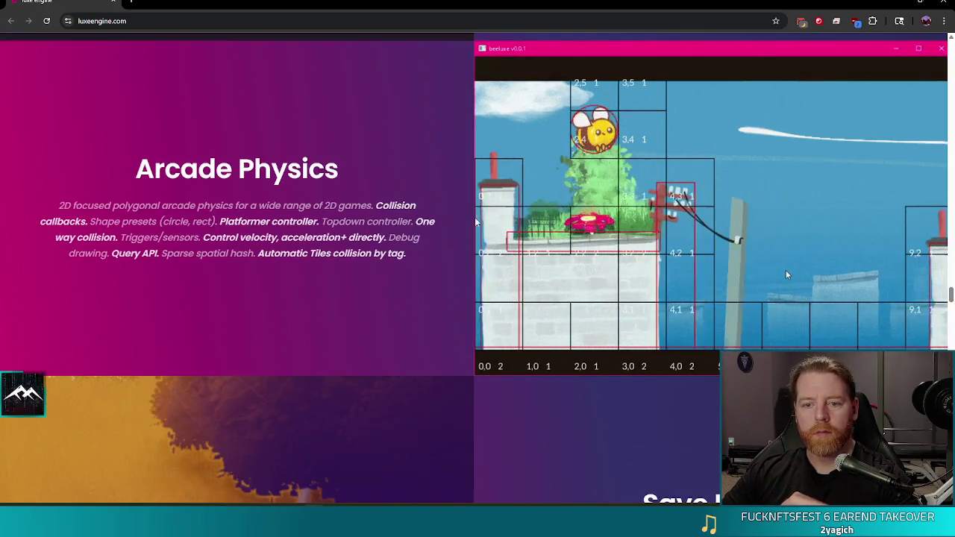
pyautogui.scroll(-2, 480, 222)
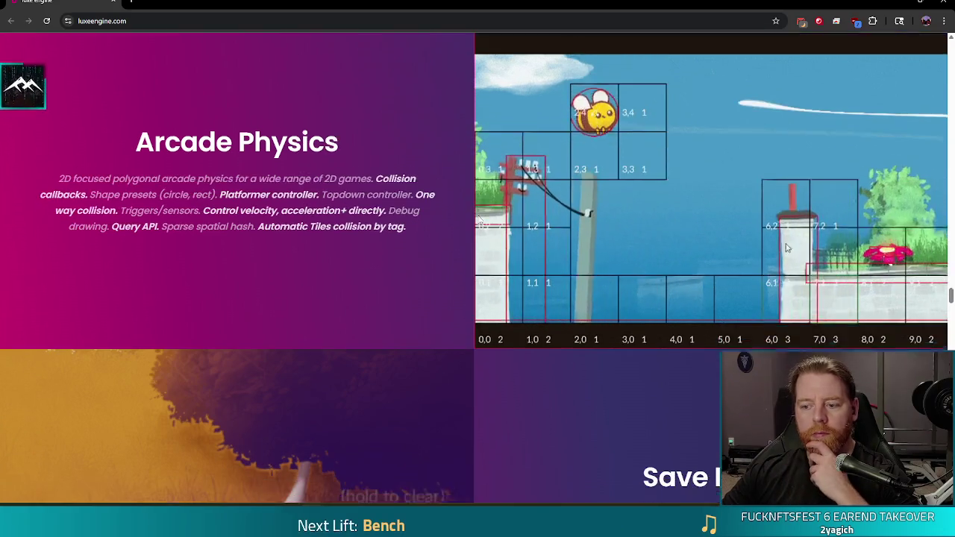
pyautogui.scroll(-5, 532, 271)
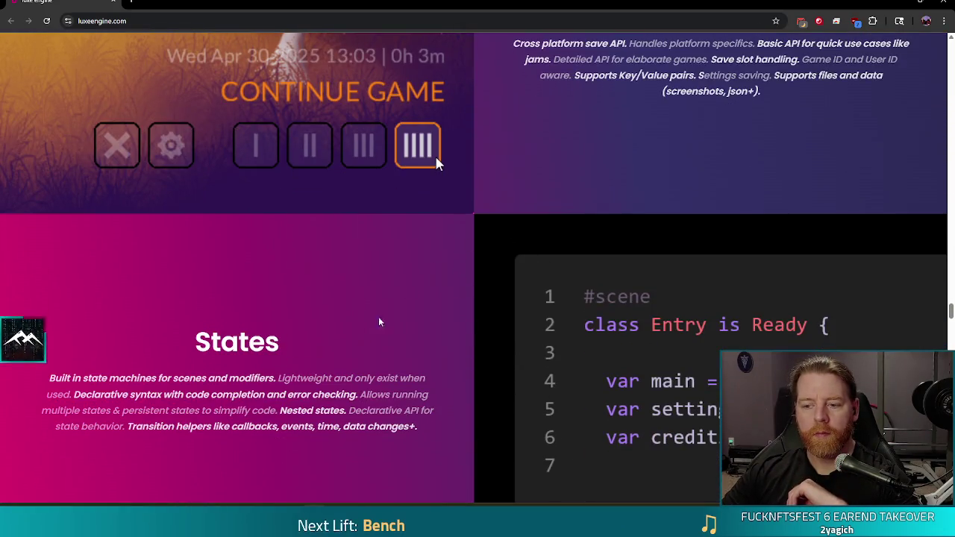
pyautogui.scroll(-4, 371, 331)
pyautogui.scroll(-4, 553, 329)
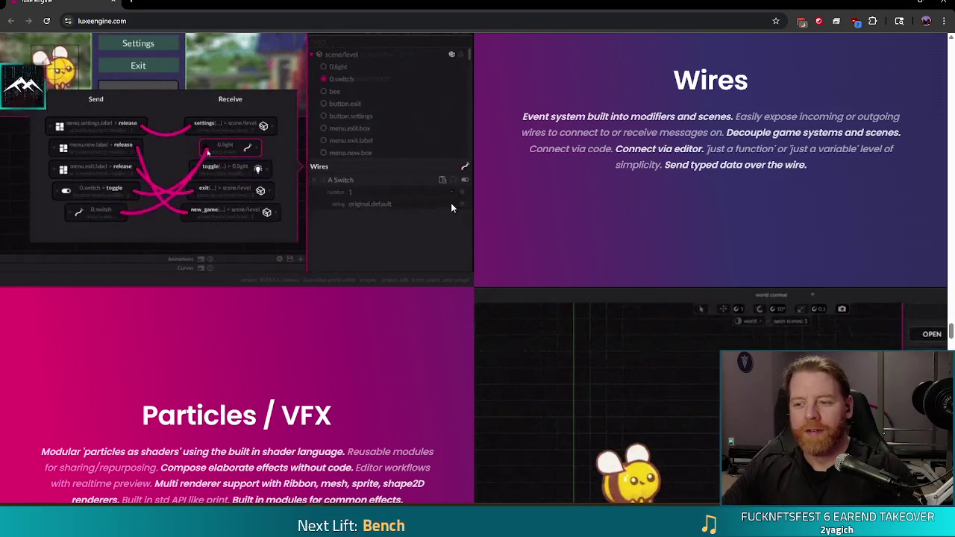
pyautogui.scroll(-3, 414, 207)
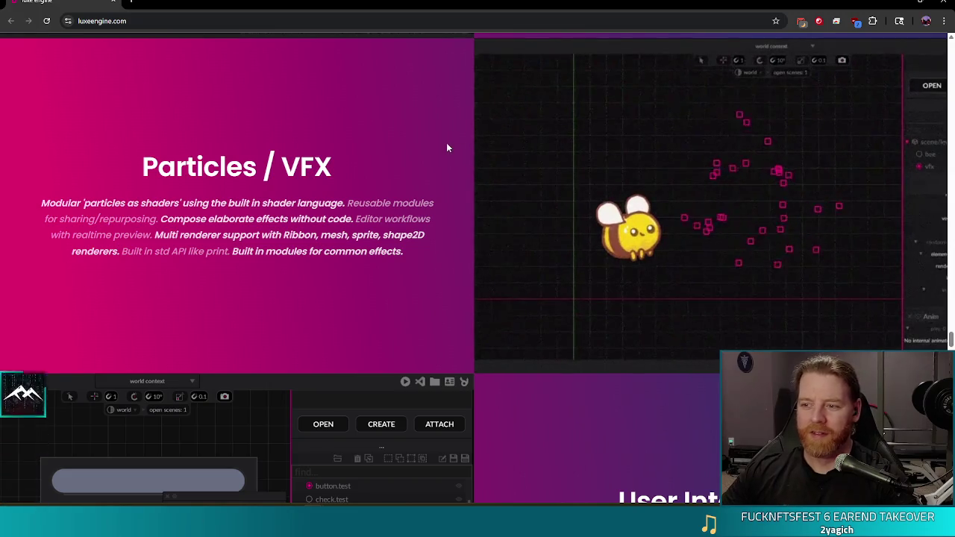
pyautogui.scroll(-6, 449, 142)
pyautogui.scroll(-7, 521, 201)
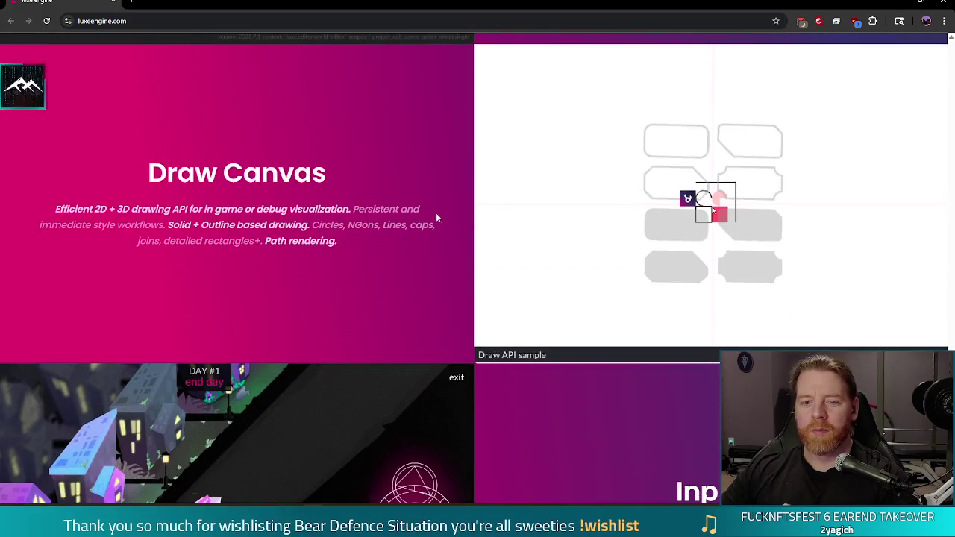
# Read on past Audio, Wren Debugger and Noise API to the Official luxe roadmap cards.
pyautogui.scroll(-6, 475, 202)
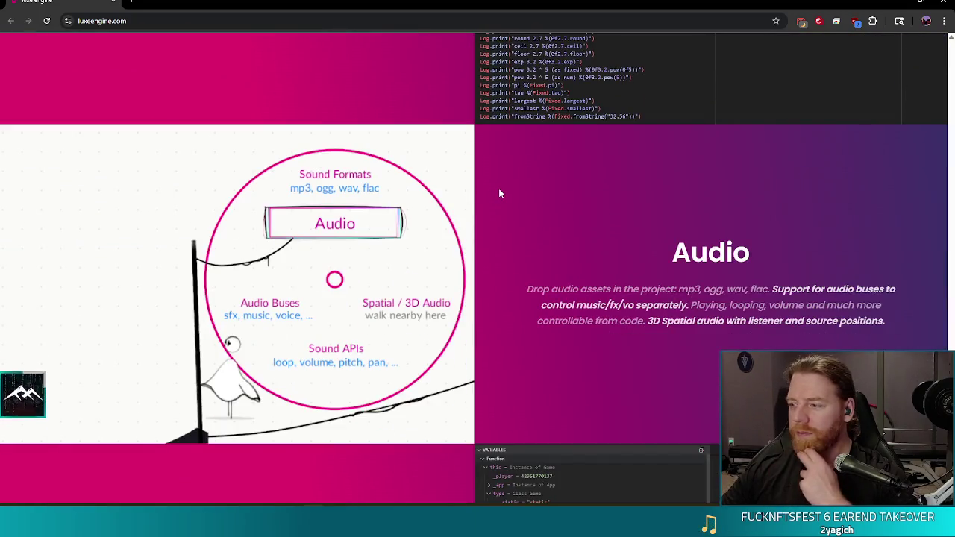
pyautogui.scroll(-4, 499, 188)
pyautogui.scroll(-2, 437, 200)
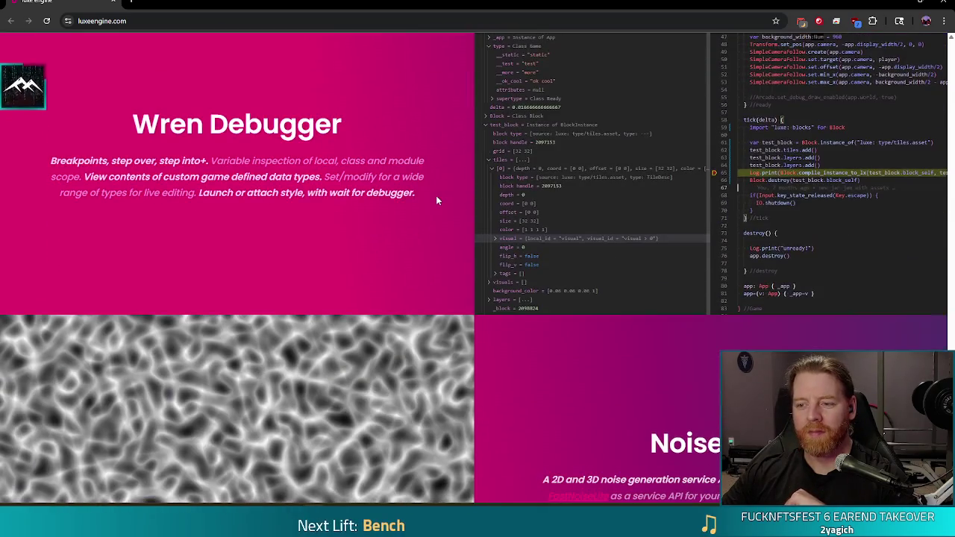
pyautogui.scroll(2, 437, 200)
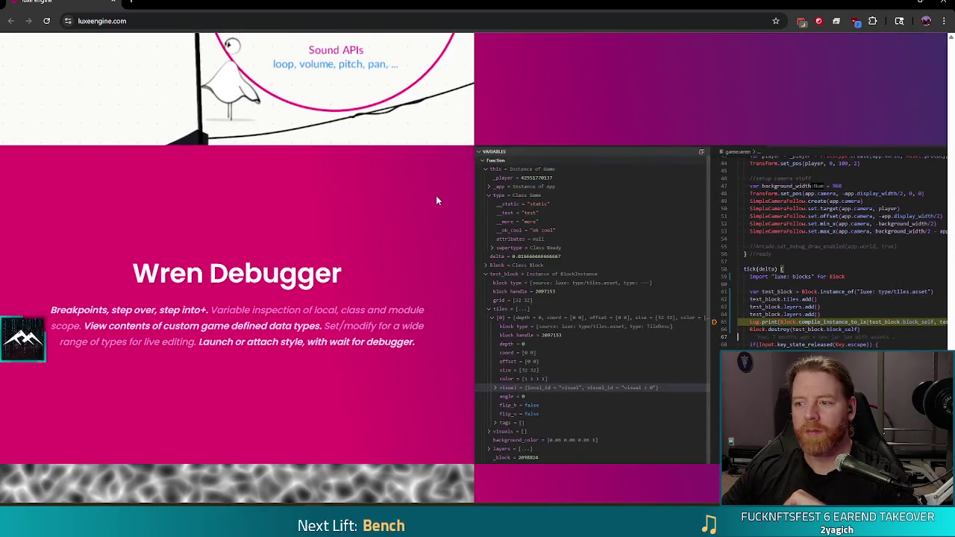
pyautogui.scroll(-4, 438, 200)
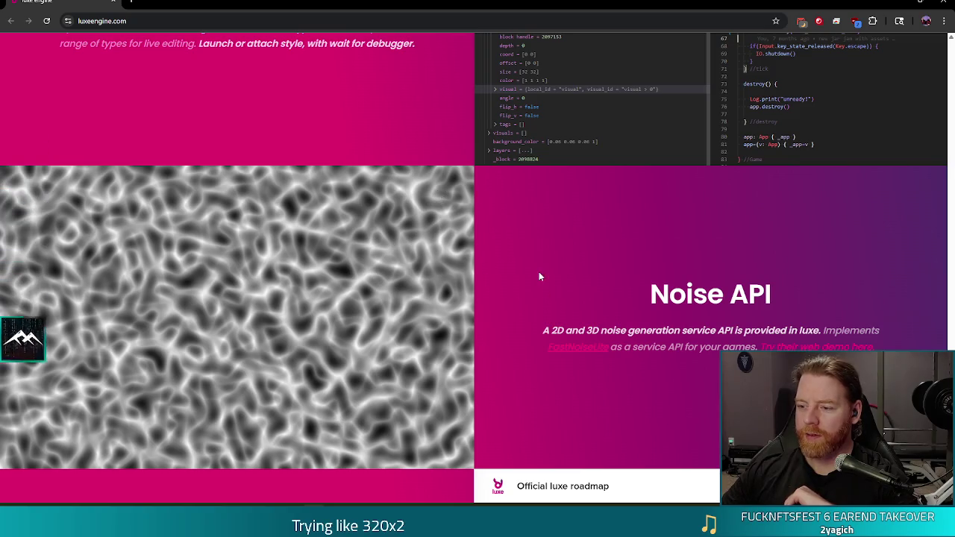
pyautogui.scroll(-2, 528, 254)
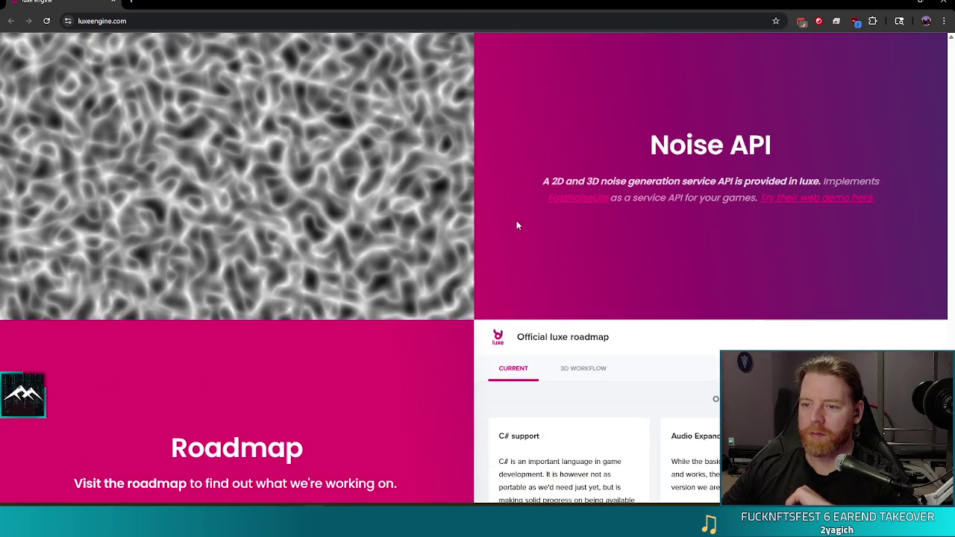
pyautogui.scroll(1, 520, 233)
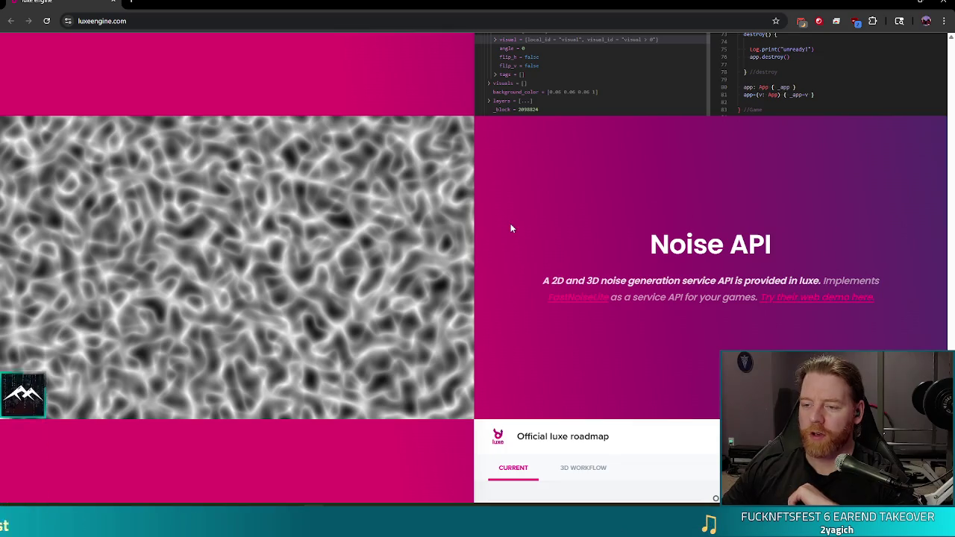
pyautogui.scroll(-4, 488, 256)
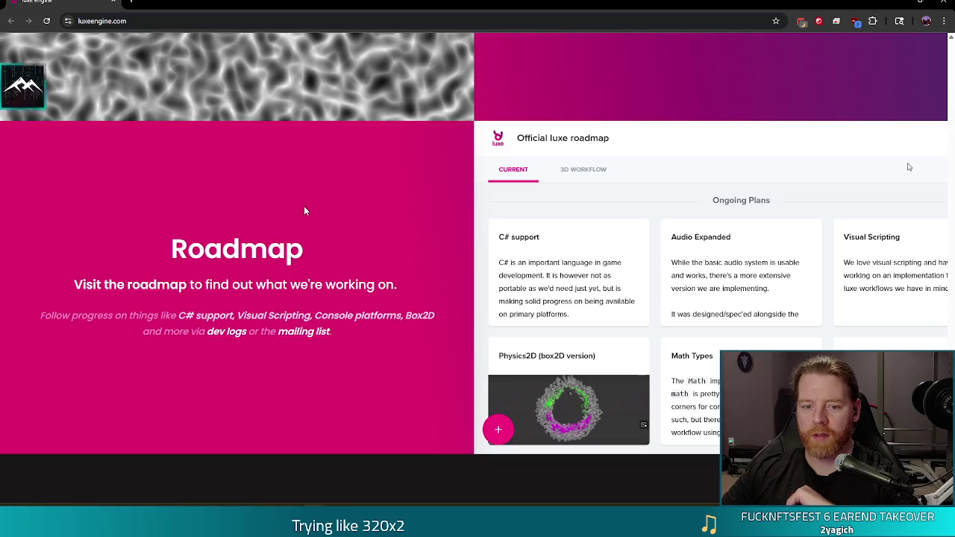
pyautogui.scroll(-1, 308, 206)
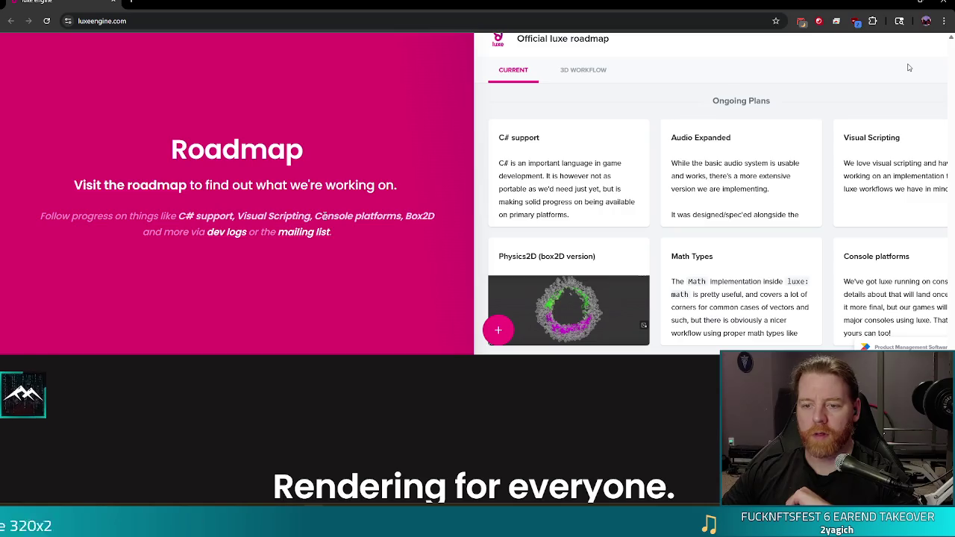
# Highlight 'Console platforms' in the Roadmap blurb, then scroll down to 'Rendering for everyone.'.
pyautogui.moveTo(318, 217)
pyautogui.mouseDown()
pyautogui.moveTo(402, 217)
pyautogui.moveTo(333, 216)
pyautogui.mouseUp()
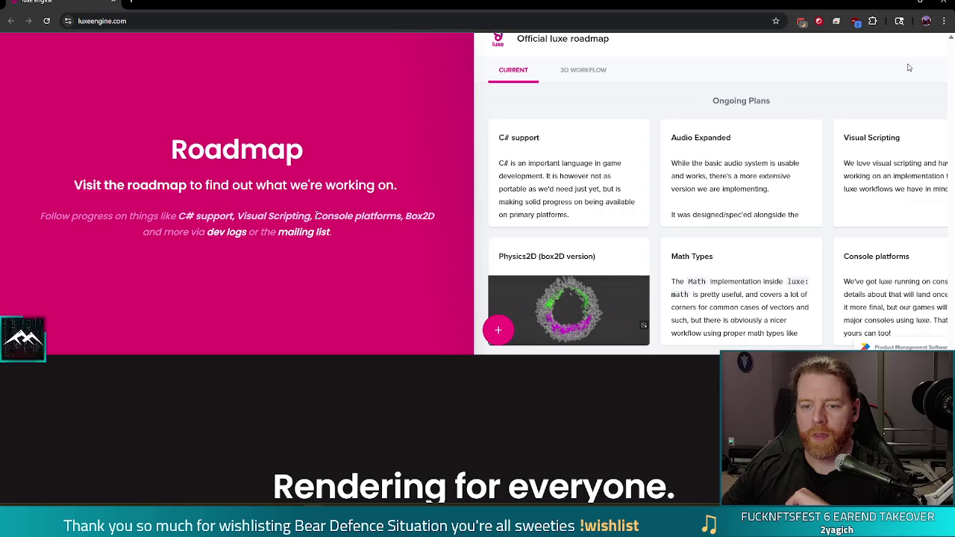
pyautogui.moveTo(391, 211); pyautogui.dragTo(398, 208)
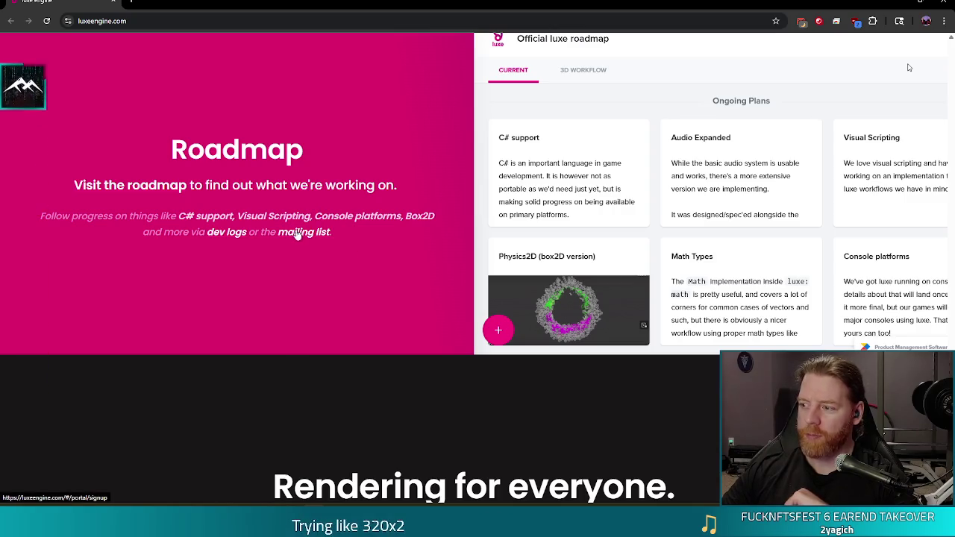
pyautogui.moveTo(314, 216); pyautogui.dragTo(376, 215)
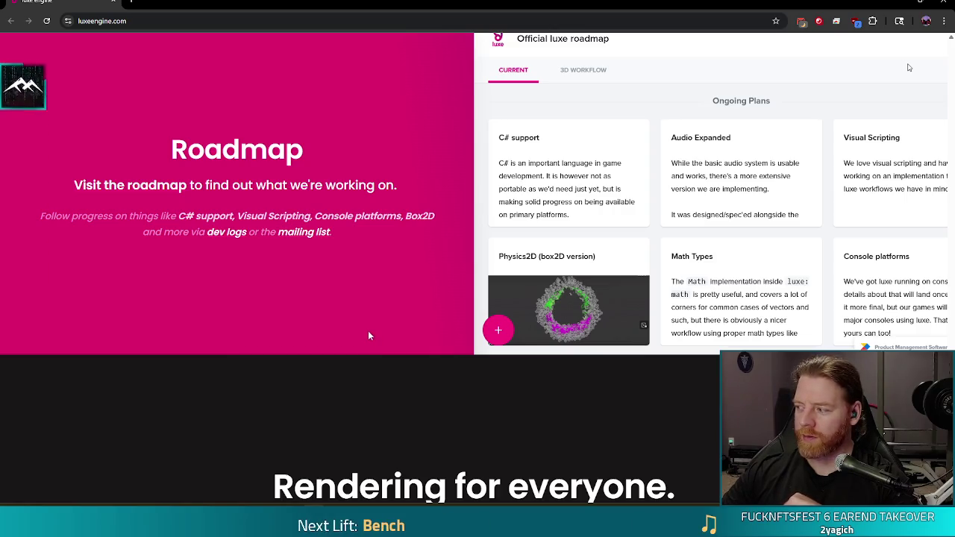
pyautogui.scroll(-3, 337, 328)
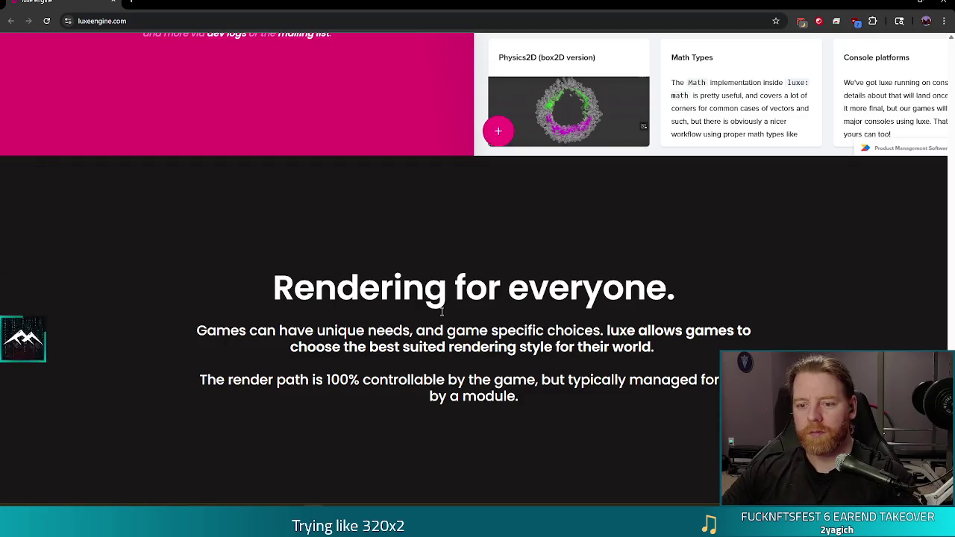
# Browse down past 'Join the community', then close Chrome to return to card_control.gd in Godot.
pyautogui.scroll(-2, 545, 306)
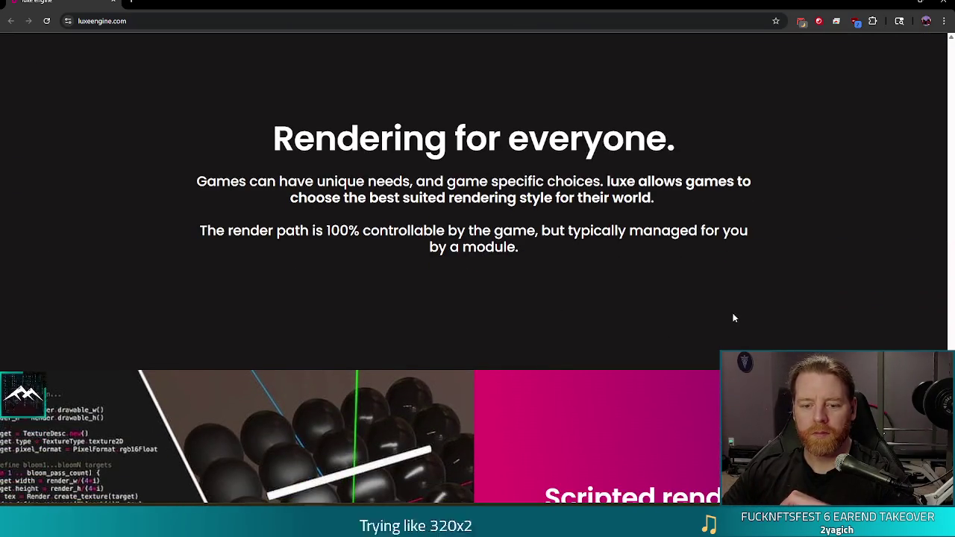
pyautogui.scroll(-6, 733, 318)
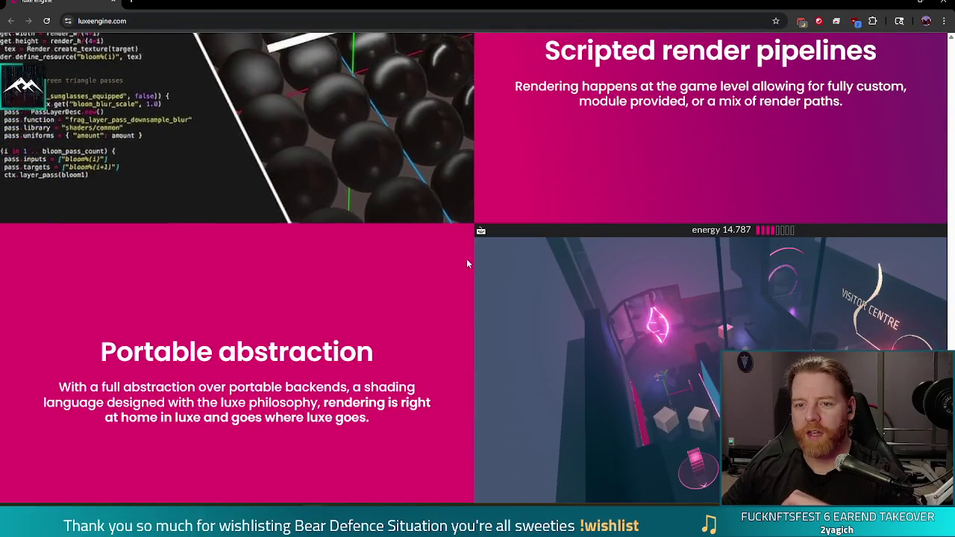
pyautogui.scroll(-2, 396, 304)
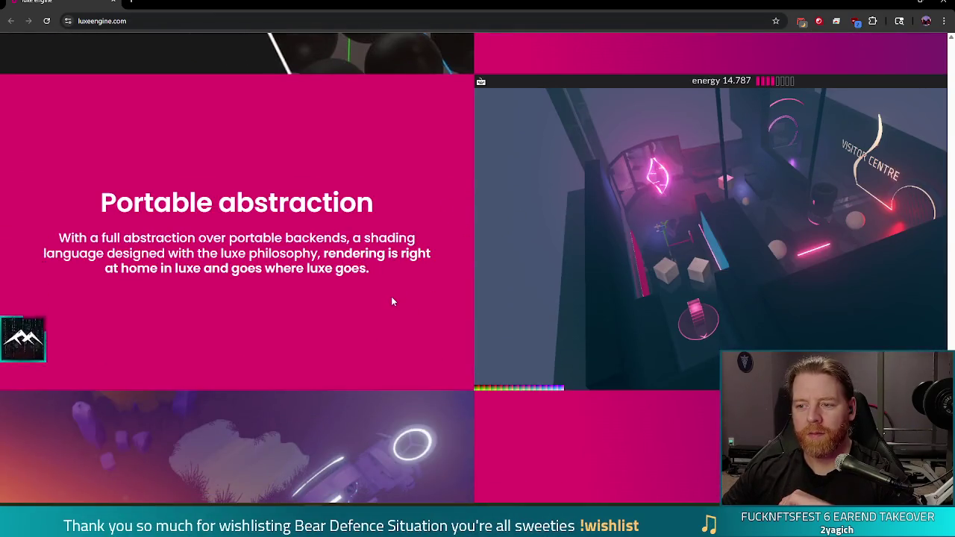
pyautogui.scroll(-2, 391, 298)
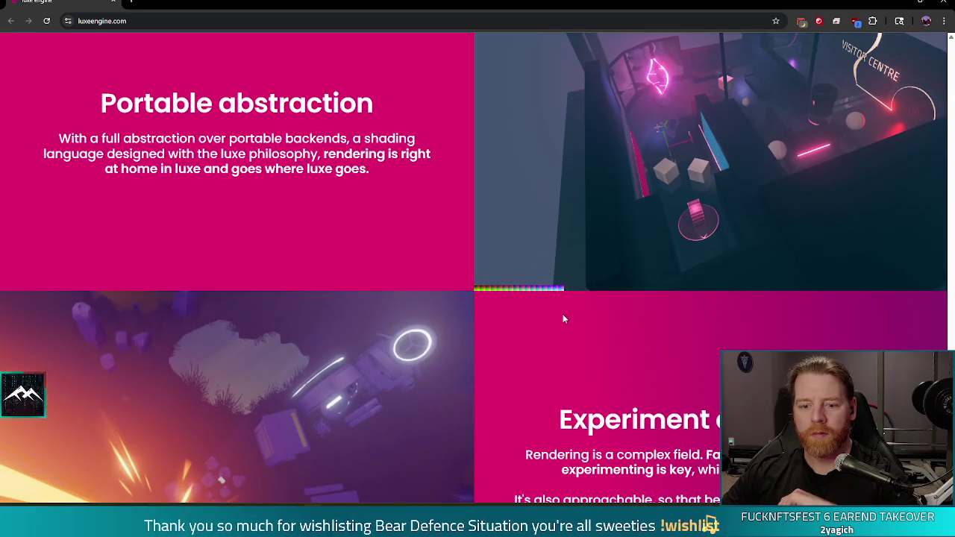
pyautogui.scroll(-2, 565, 320)
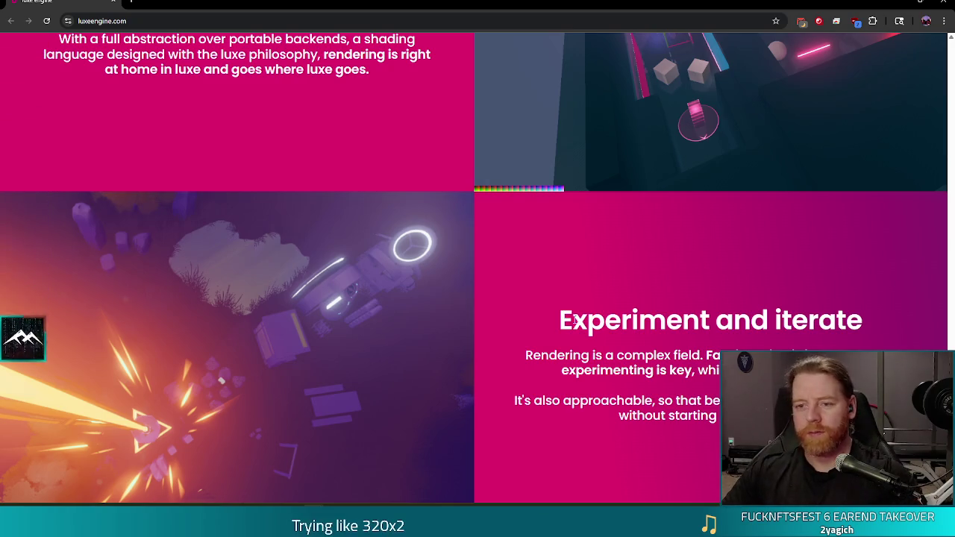
pyautogui.scroll(-4, 567, 316)
pyautogui.scroll(-4, 476, 216)
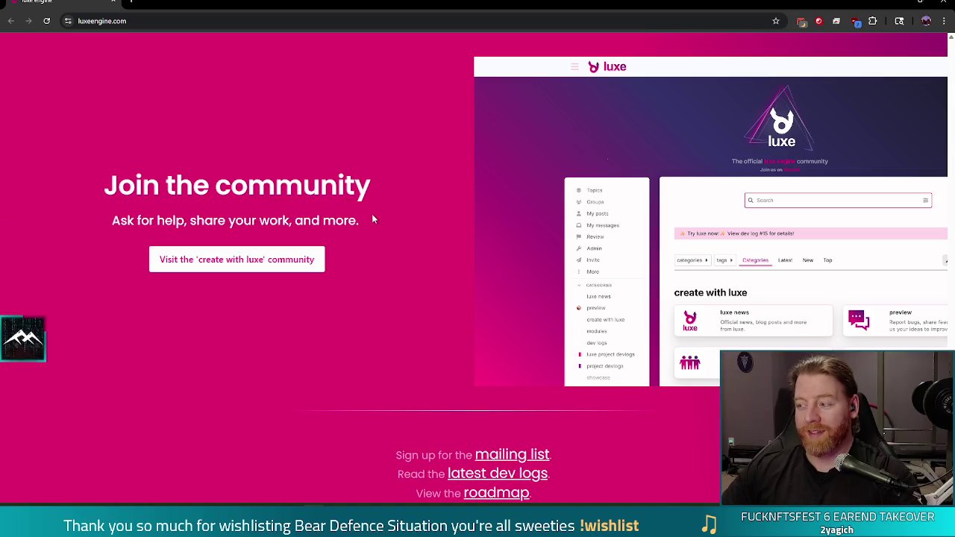
pyautogui.scroll(-1, 390, 197)
pyautogui.scroll(8, 390, 193)
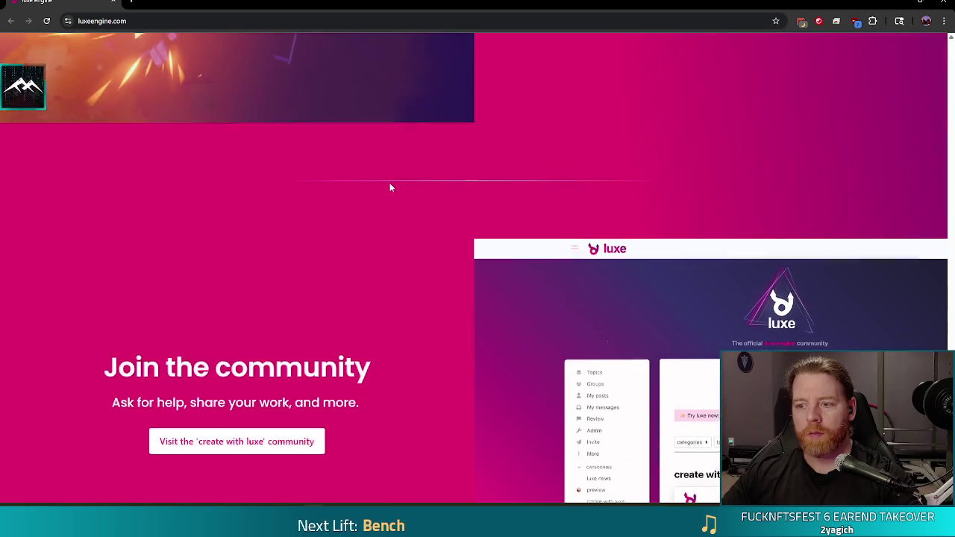
pyautogui.scroll(6, 421, 203)
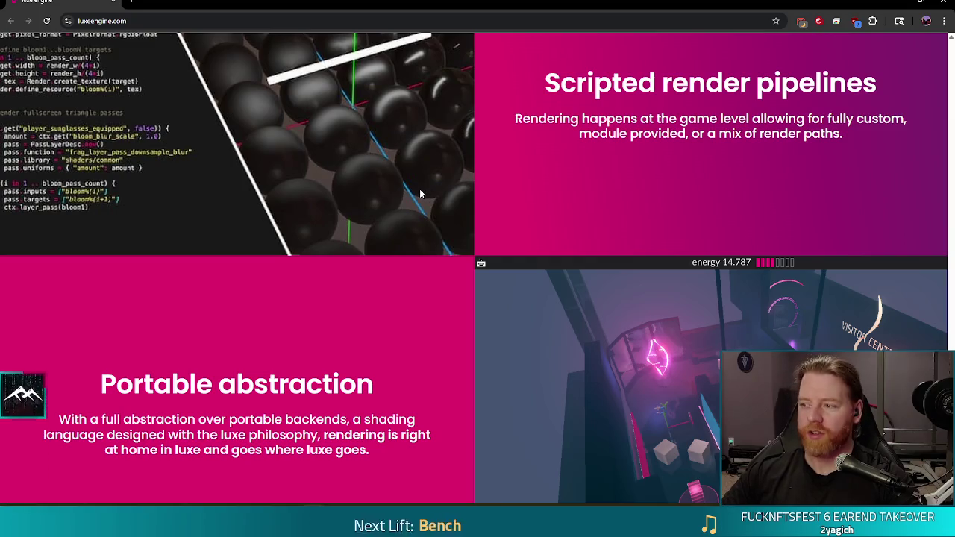
pyautogui.scroll(2, 695, 132)
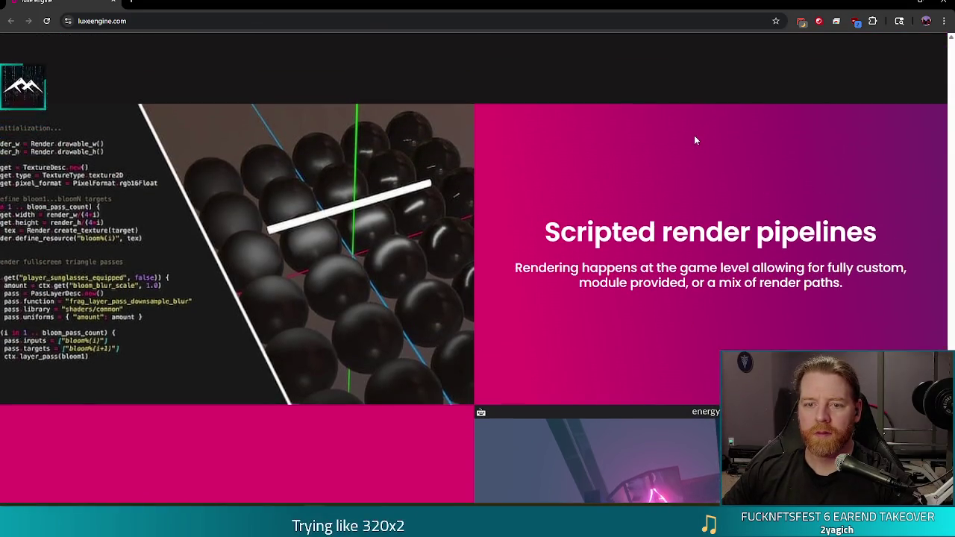
pyautogui.scroll(-6, 694, 140)
pyautogui.scroll(-8, 694, 146)
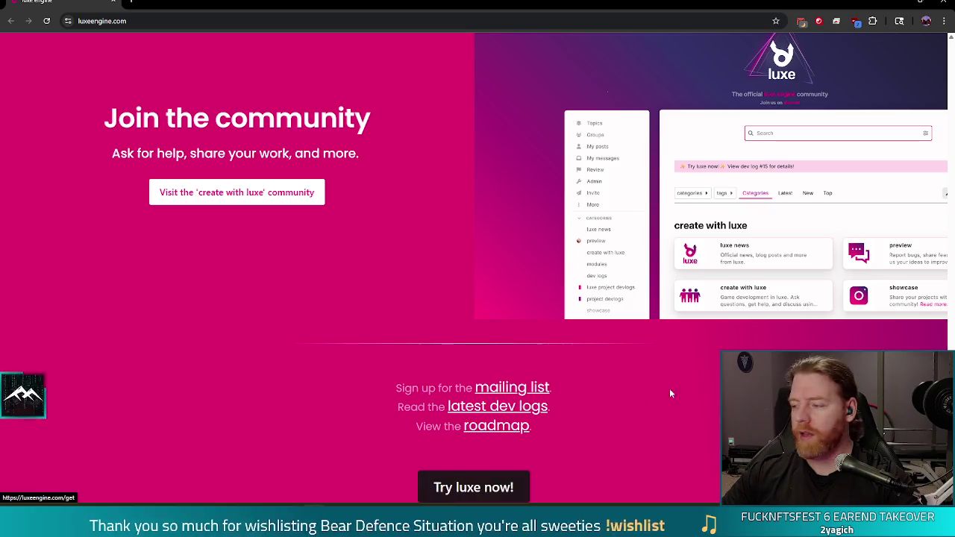
pyautogui.click(945, 5)
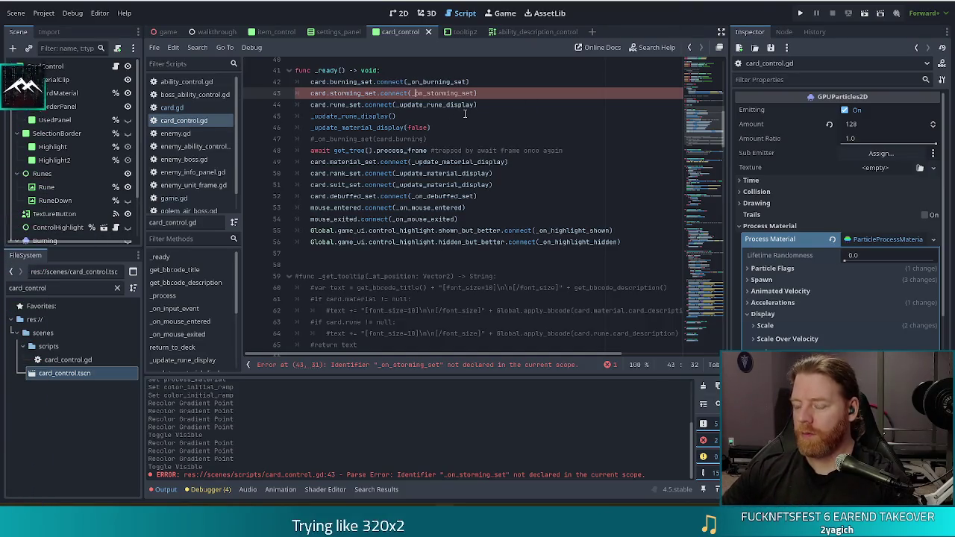
# Put the caret on line 42's connection in card_control.gd, then switch back to luxeengine.com in Chrome.
pyautogui.click(437, 81)
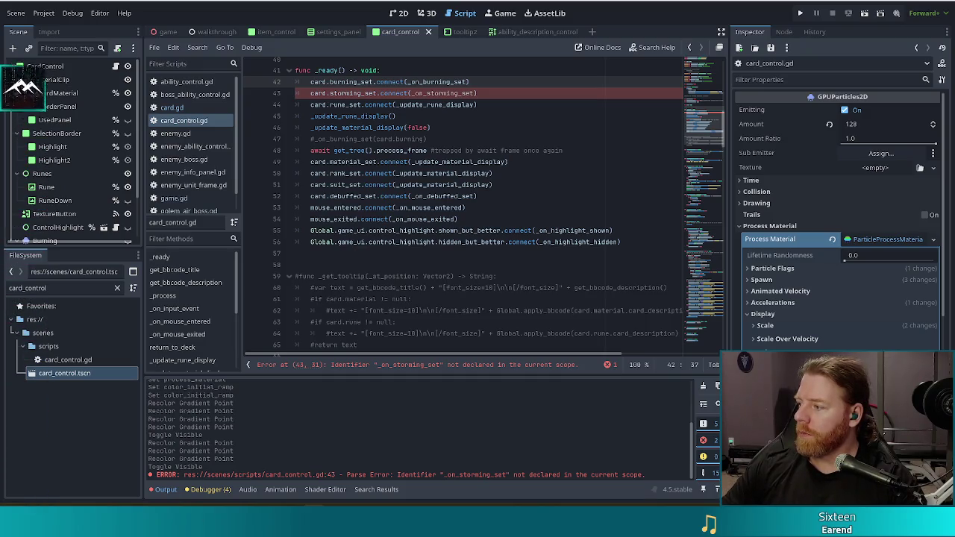
pyautogui.hotkey('alt', 'Tab')
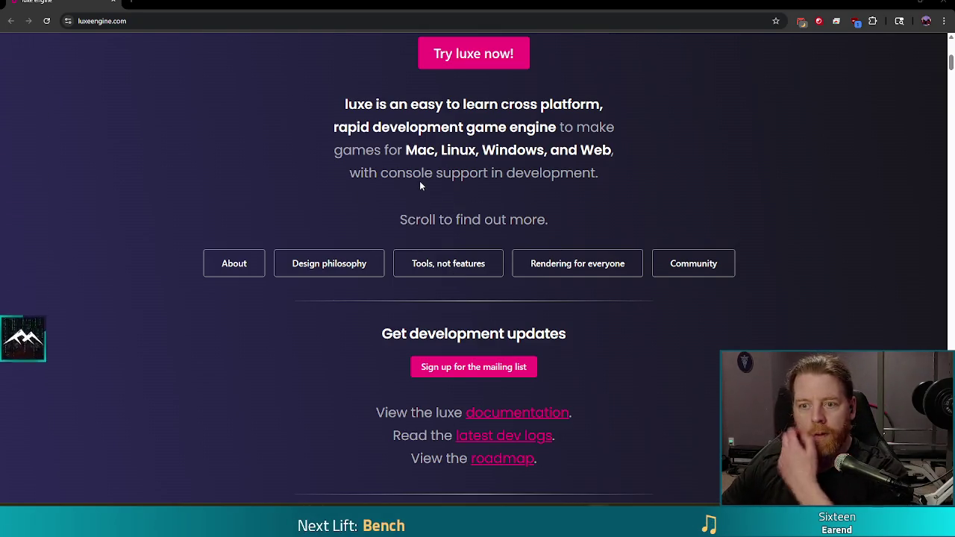
# Follow the 'Try luxe now!' link to the luxeengine.com/get/ preview page.
pyautogui.scroll(4, 418, 181)
pyautogui.scroll(-5, 373, 217)
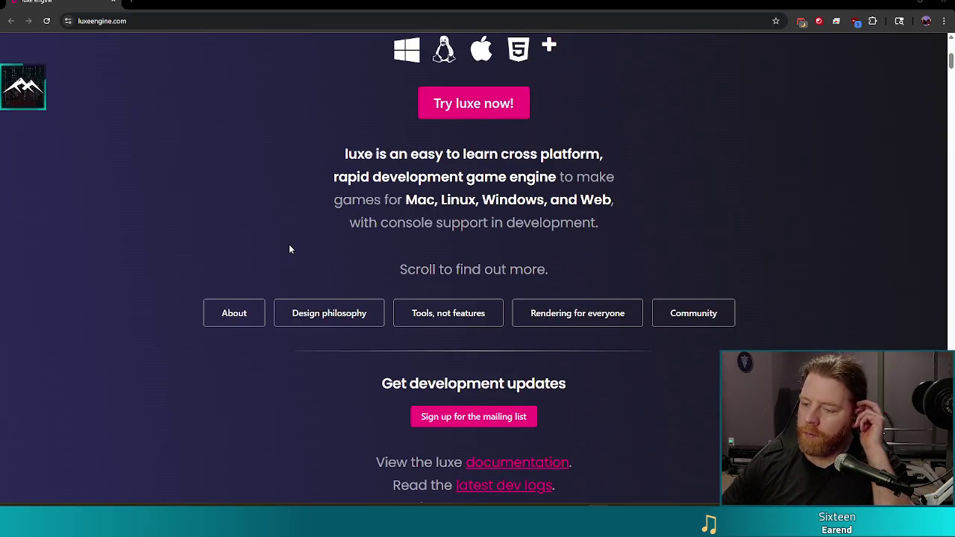
pyautogui.scroll(-3, 300, 241)
pyautogui.scroll(-3, 299, 245)
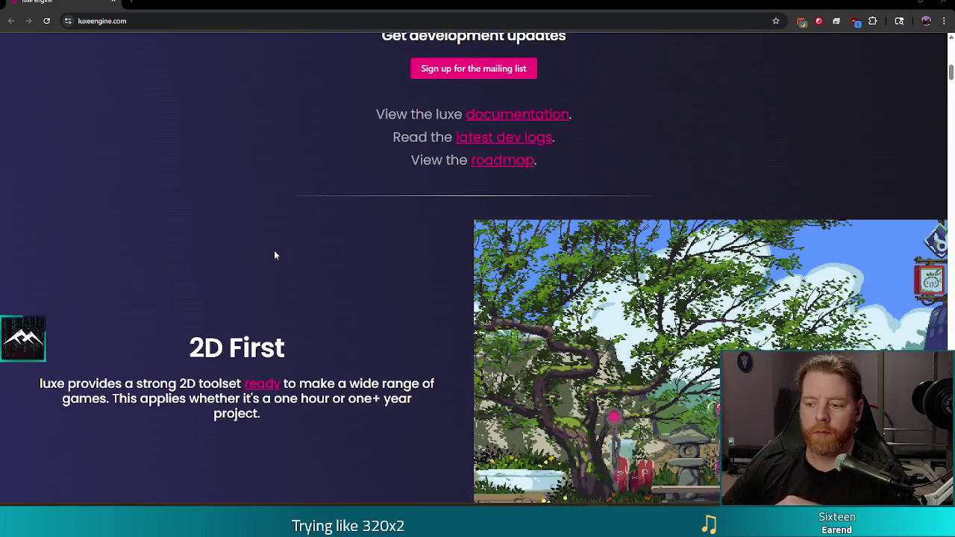
pyautogui.scroll(6, 424, 245)
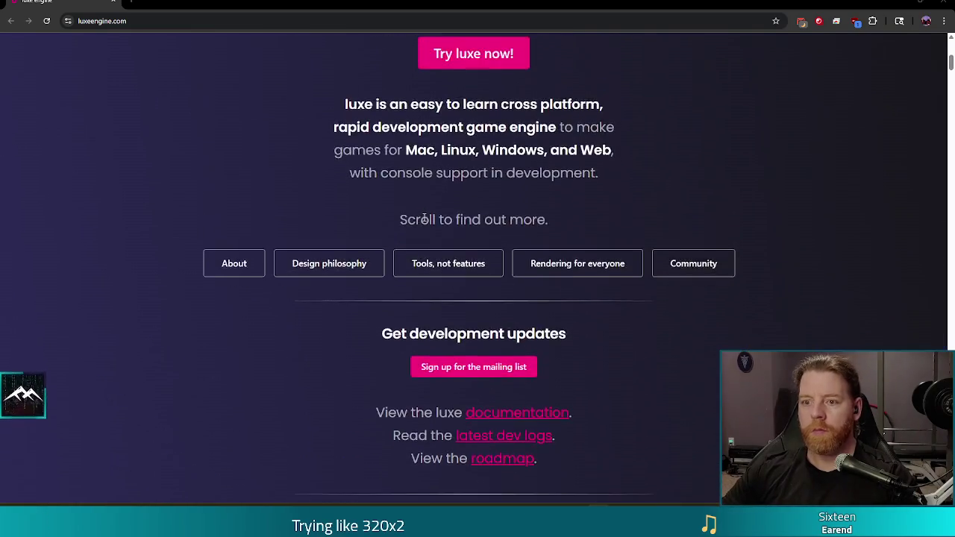
pyautogui.click(484, 205)
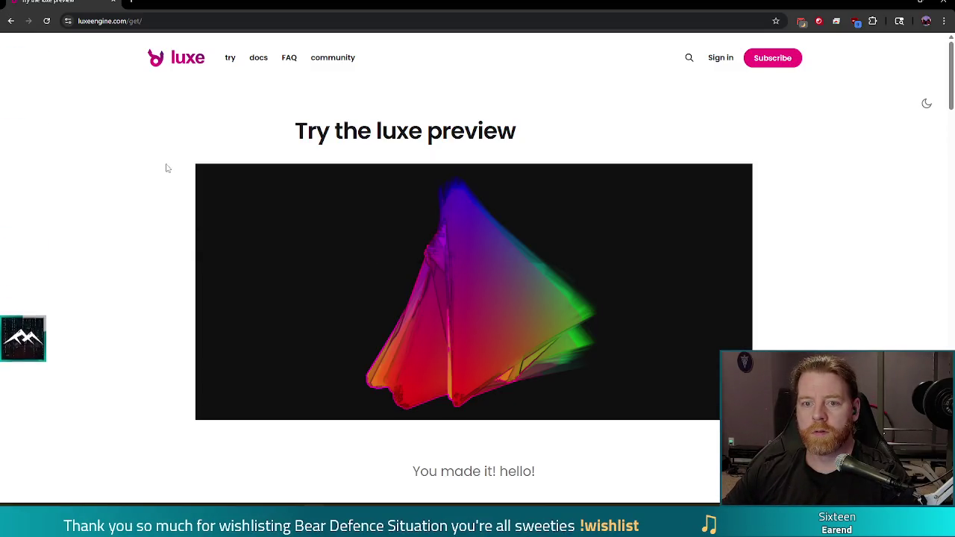
# Scroll the preview page down to the Pricing section's Free and 'If you can, you should' tiers.
pyautogui.scroll(-5, 316, 141)
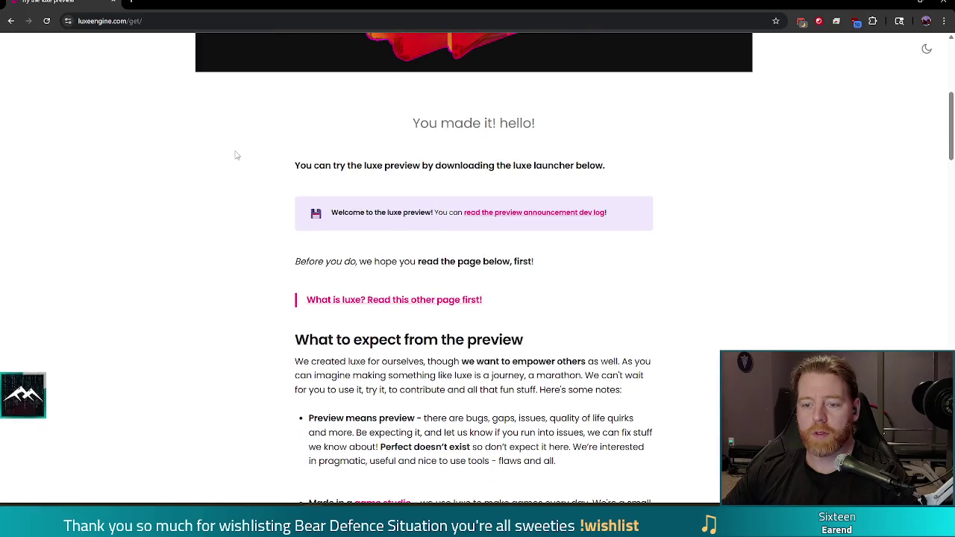
pyautogui.scroll(-5, 235, 161)
pyautogui.scroll(1, 235, 165)
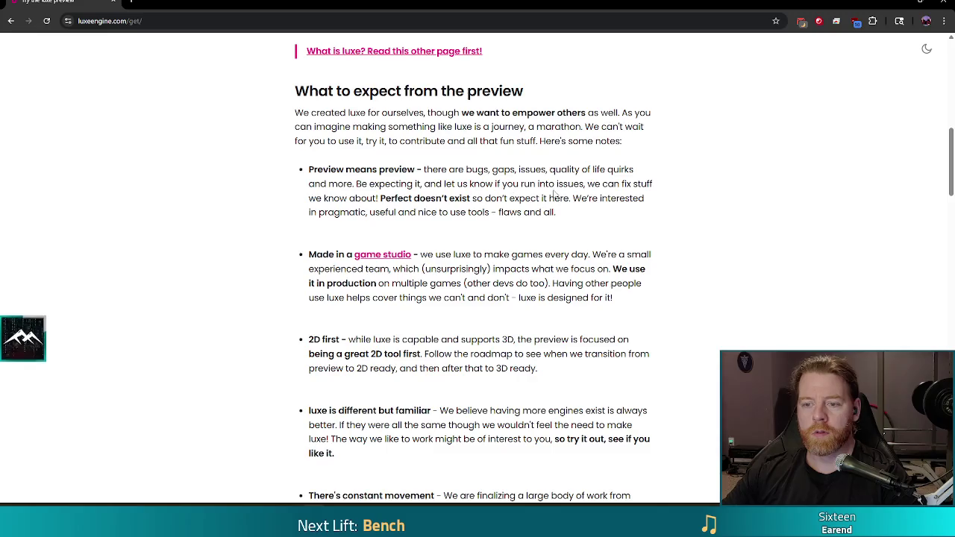
pyautogui.scroll(-7, 554, 194)
pyautogui.scroll(-3, 402, 340)
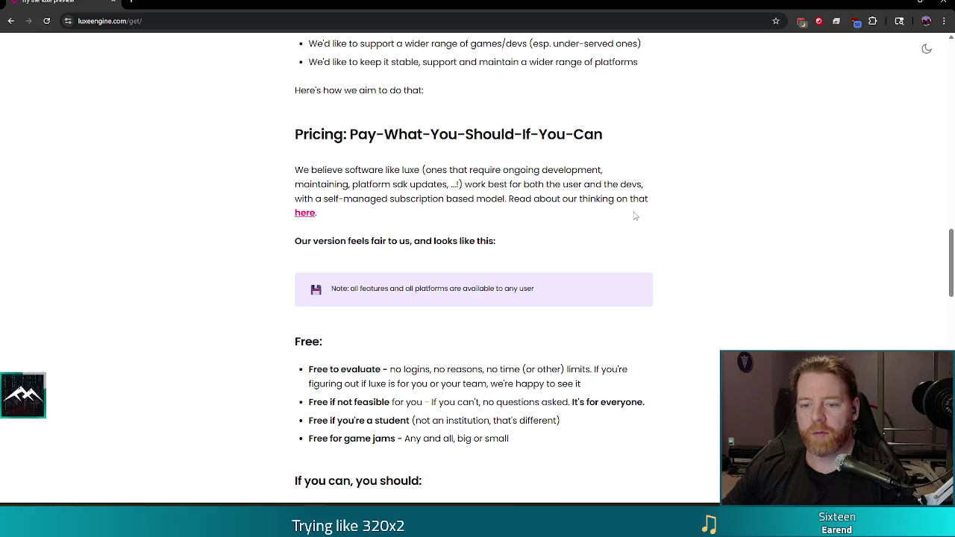
pyautogui.scroll(-2, 634, 215)
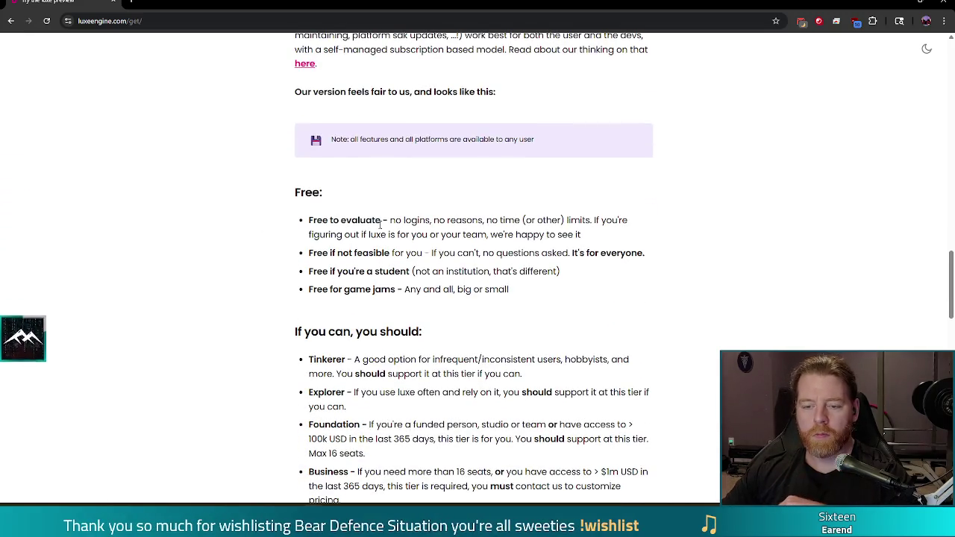
pyautogui.scroll(-1, 581, 221)
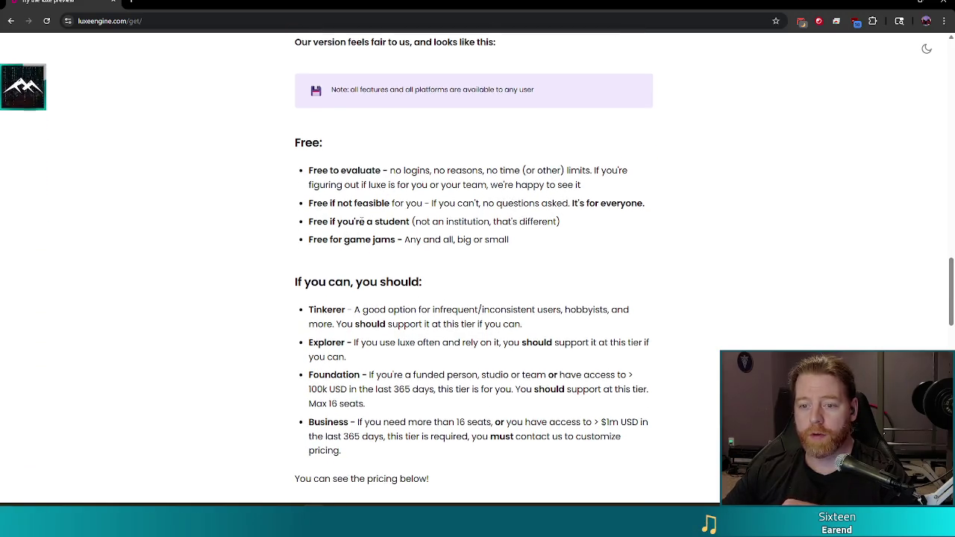
pyautogui.scroll(-2, 540, 243)
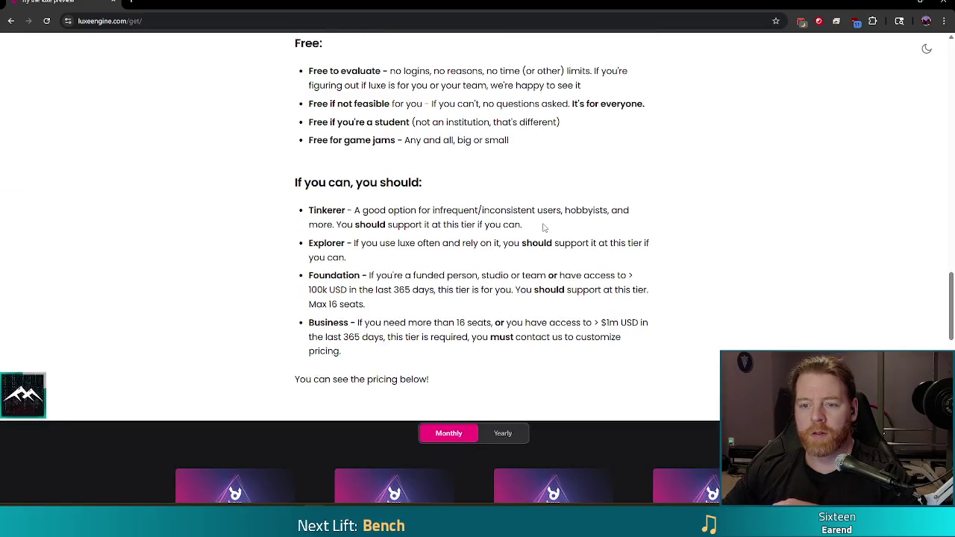
pyautogui.scroll(-5, 314, 220)
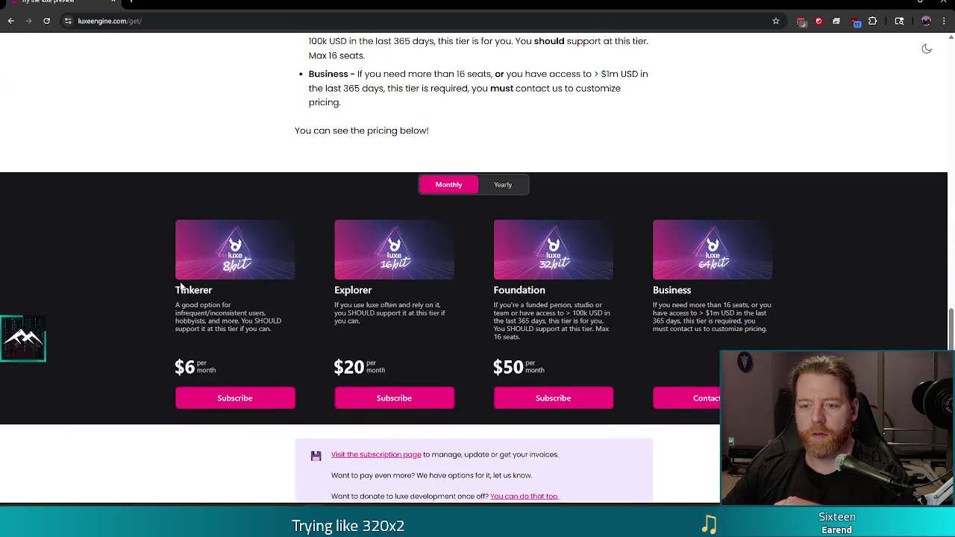
pyautogui.scroll(4, 180, 285)
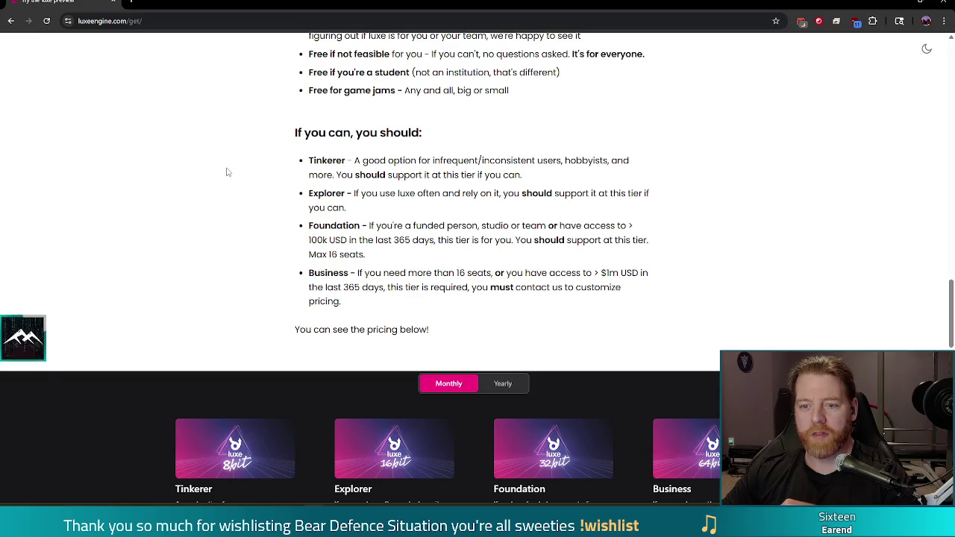
pyautogui.scroll(-3, 221, 385)
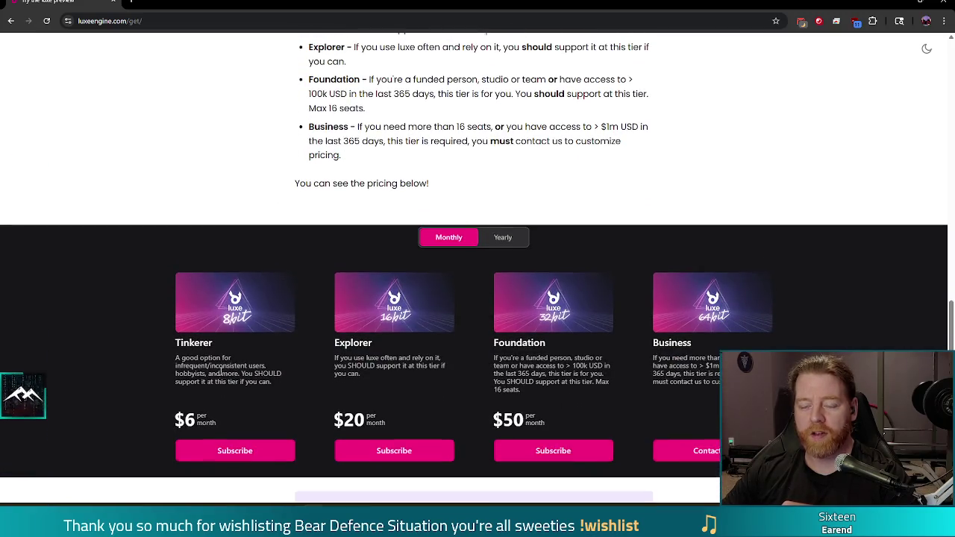
pyautogui.scroll(4, 221, 371)
pyautogui.scroll(-1, 221, 371)
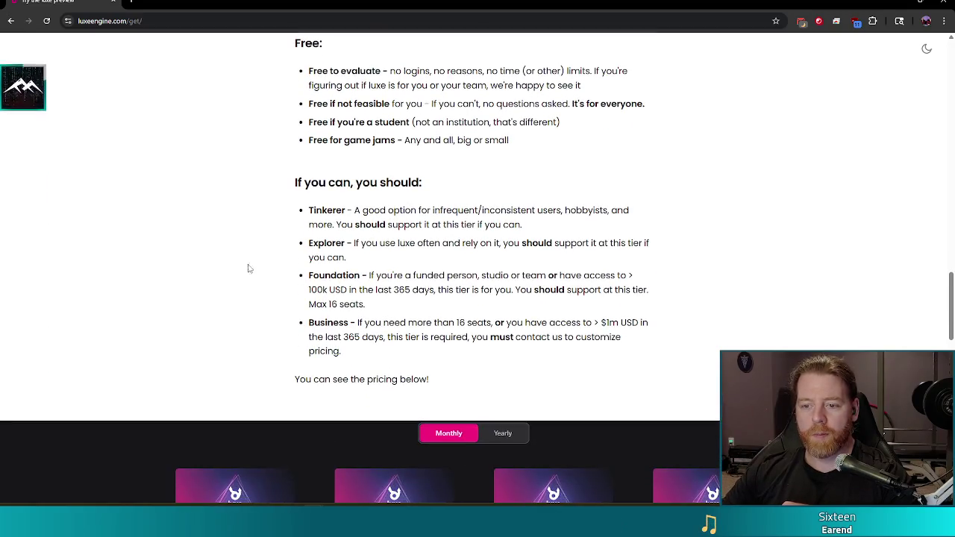
pyautogui.moveTo(351, 259); pyautogui.dragTo(305, 248)
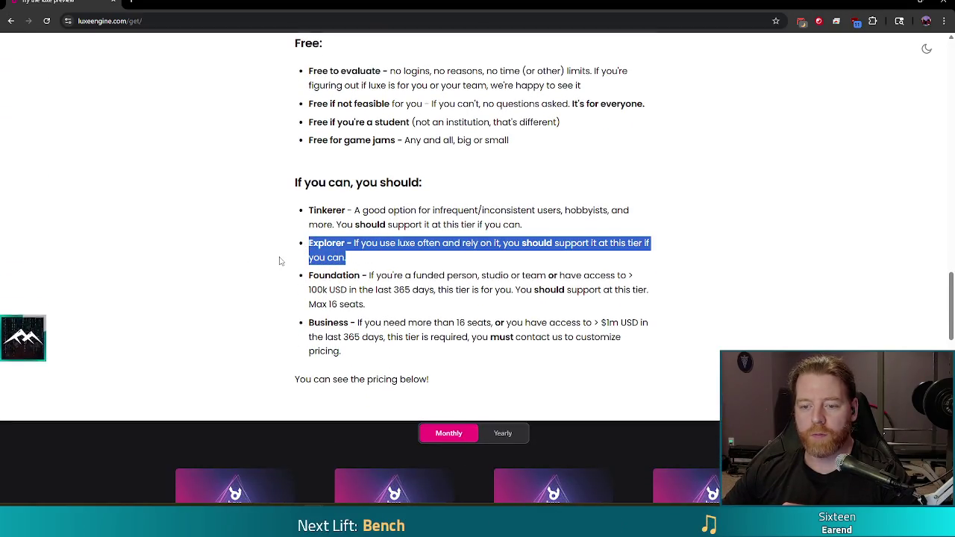
pyautogui.scroll(-3, 280, 260)
pyautogui.scroll(3, 398, 349)
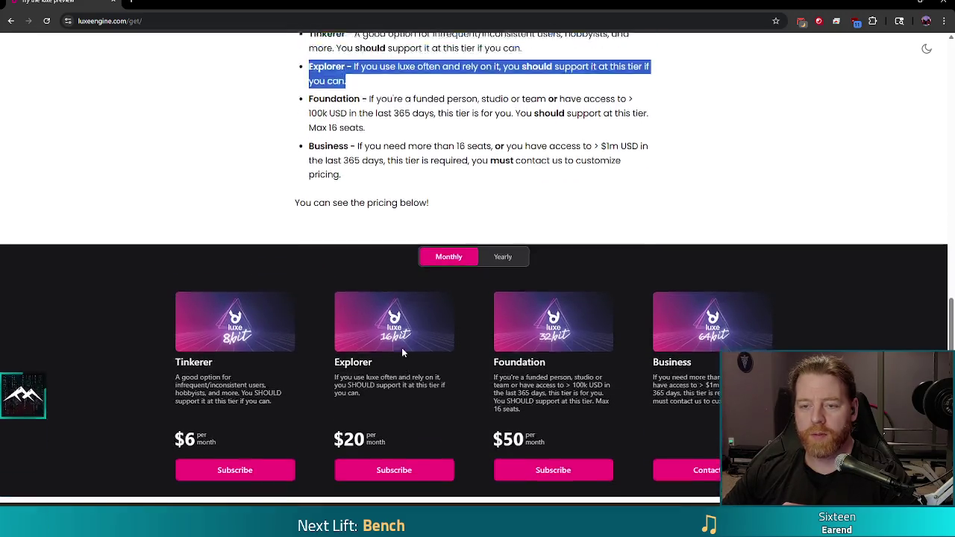
pyautogui.click(404, 351)
pyautogui.scroll(-1, 393, 286)
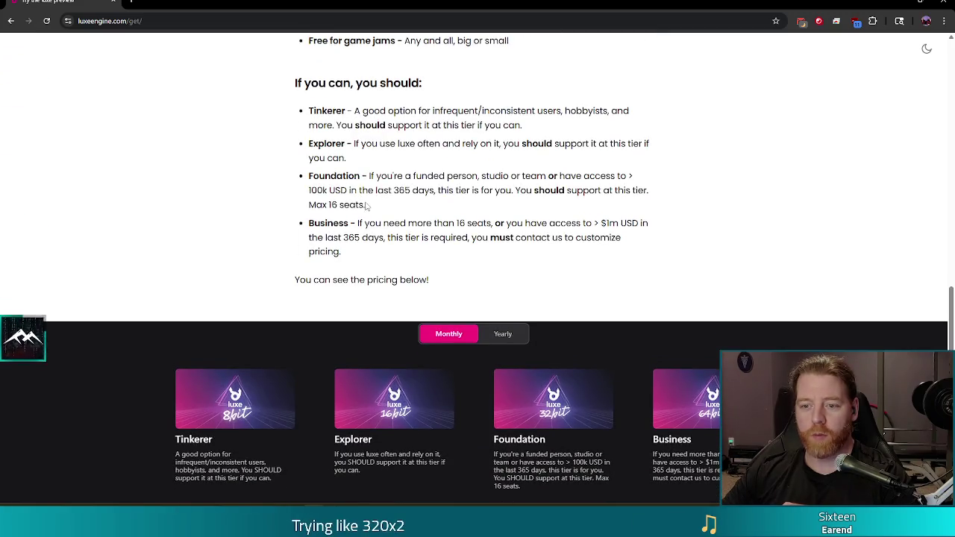
pyautogui.scroll(-1, 348, 203)
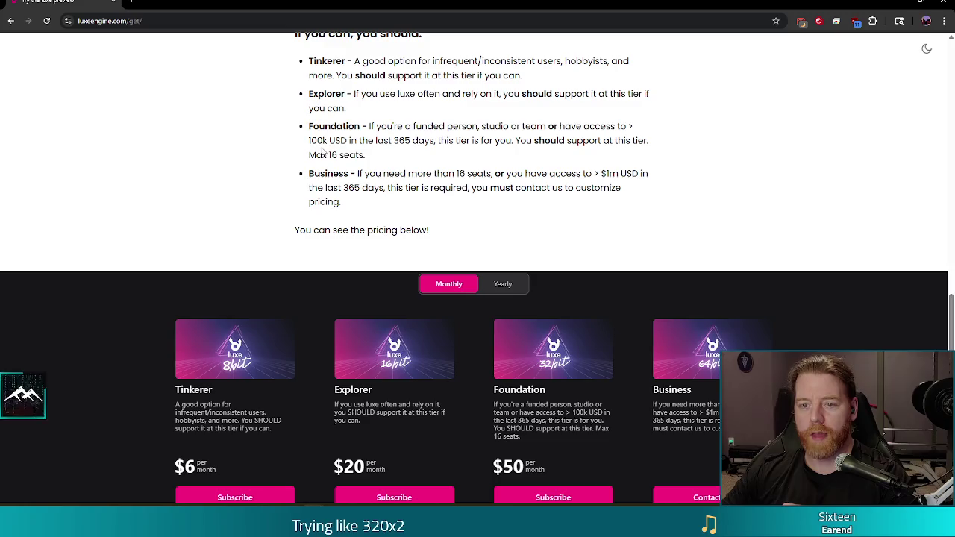
pyautogui.tripleClick(325, 191)
pyautogui.click(401, 191)
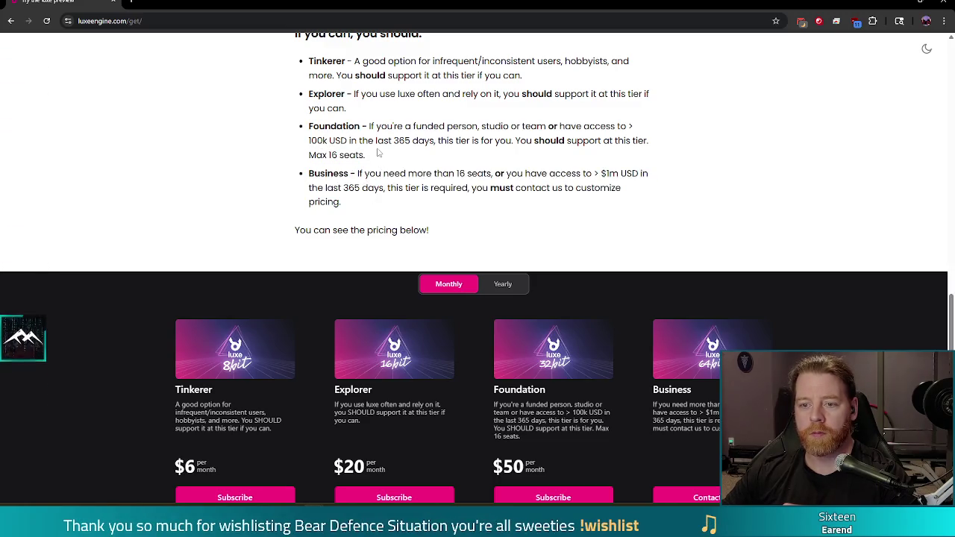
pyautogui.scroll(-3, 369, 156)
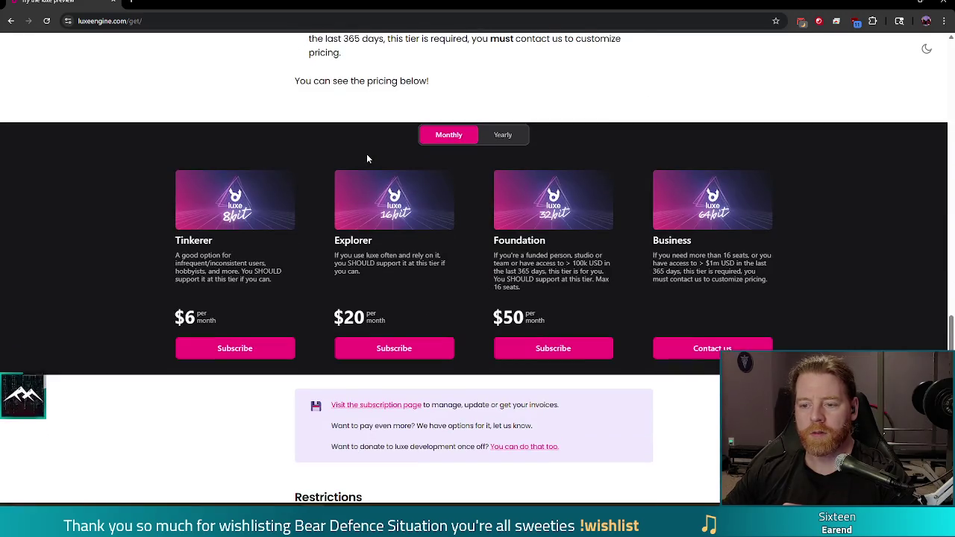
pyautogui.scroll(1, 369, 156)
pyautogui.scroll(1, 369, 156)
pyautogui.scroll(-2, 370, 157)
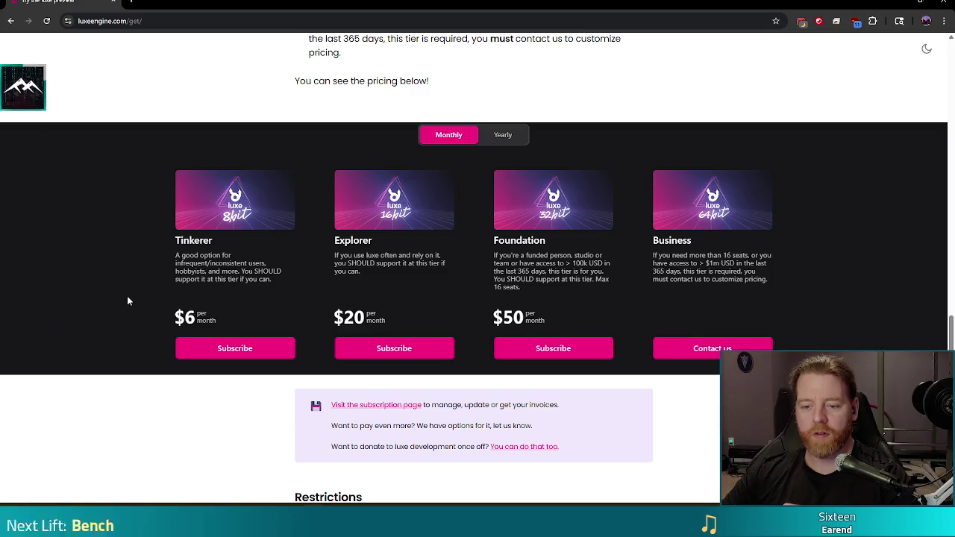
pyautogui.scroll(-3, 128, 299)
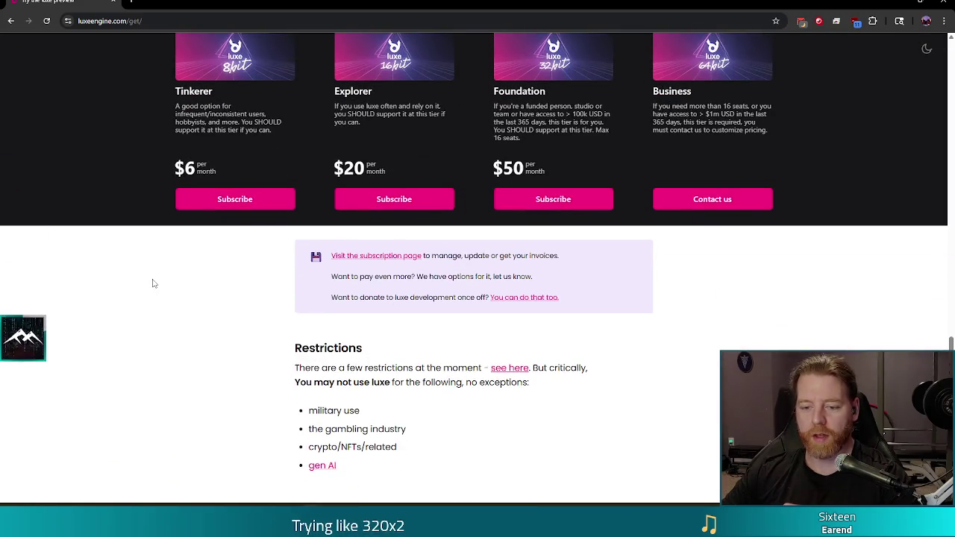
pyautogui.scroll(-3, 152, 282)
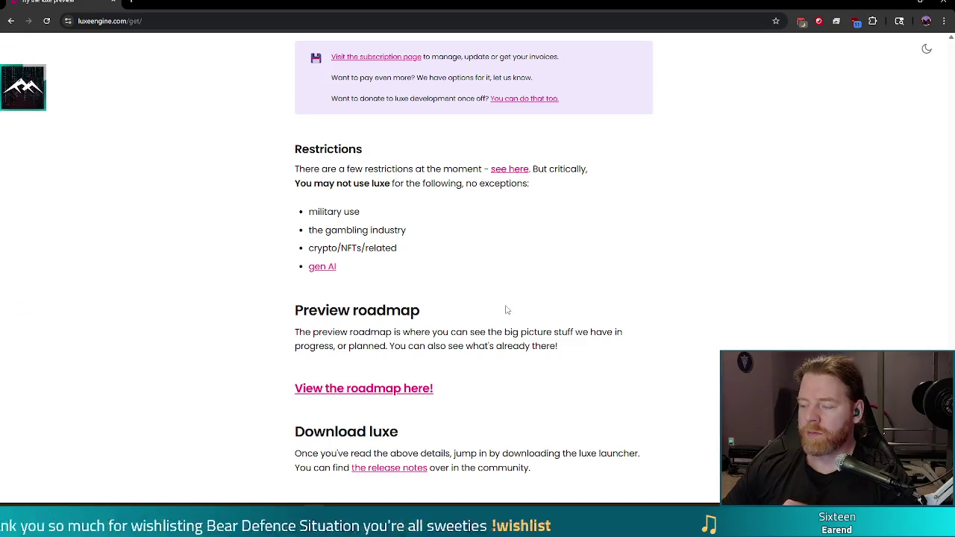
pyautogui.scroll(-3, 513, 297)
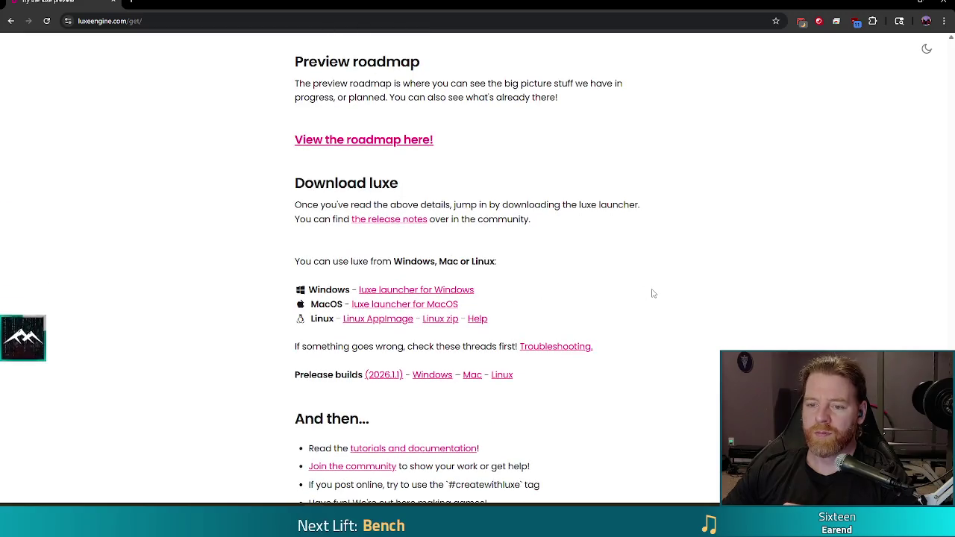
pyautogui.scroll(-2, 653, 294)
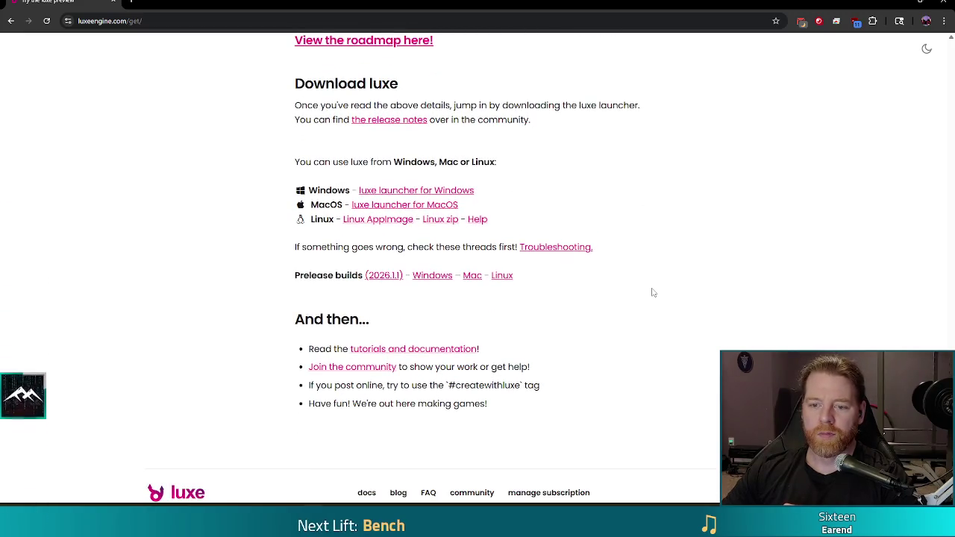
pyautogui.scroll(8, 653, 293)
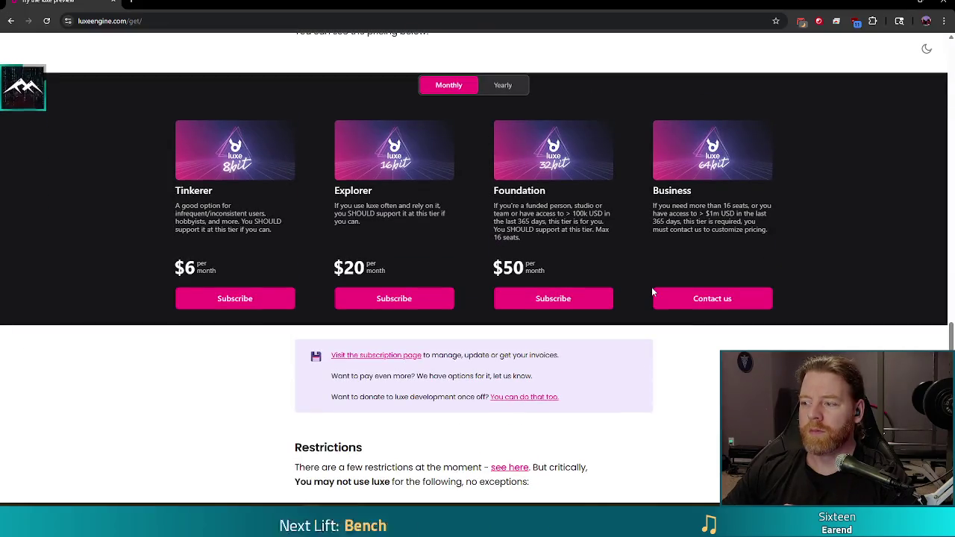
pyautogui.scroll(-3, 717, 345)
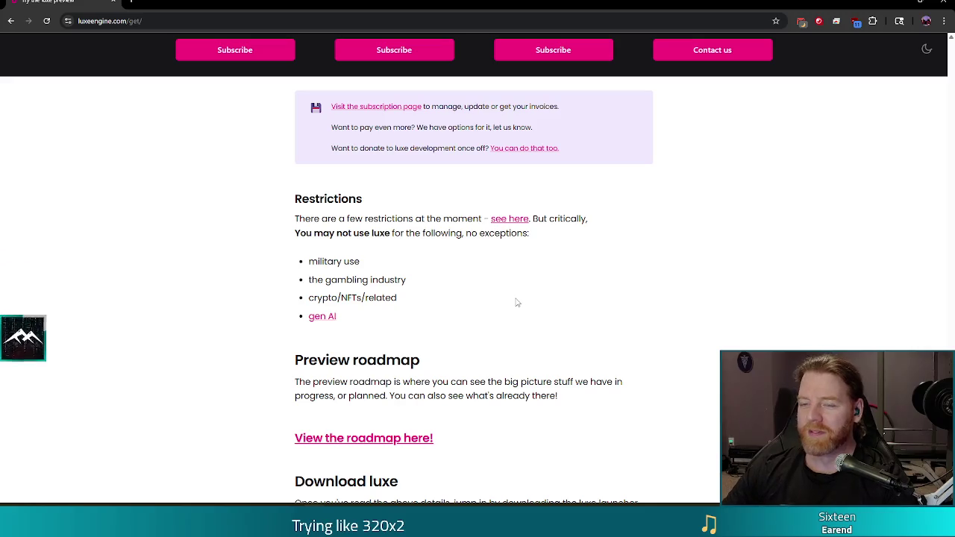
pyautogui.scroll(-2, 512, 309)
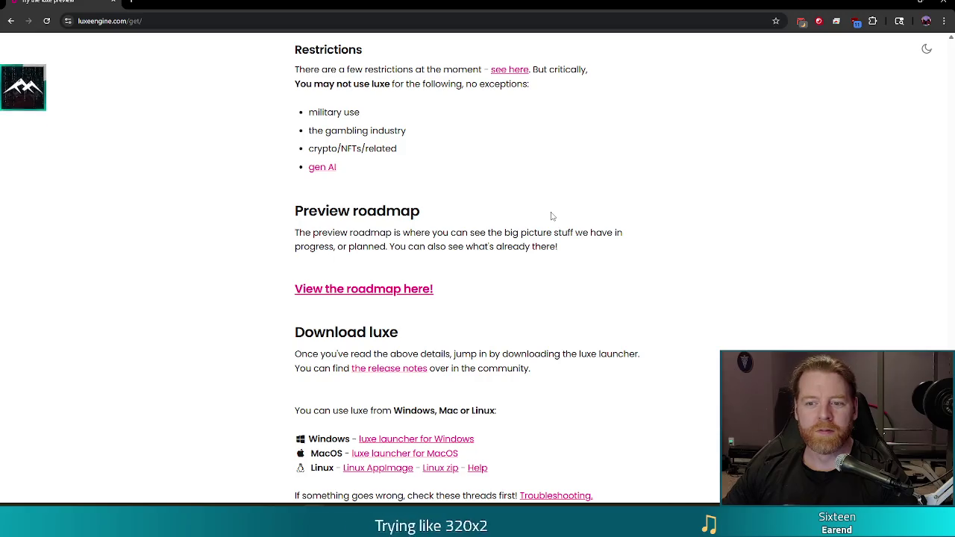
pyautogui.scroll(3, 553, 217)
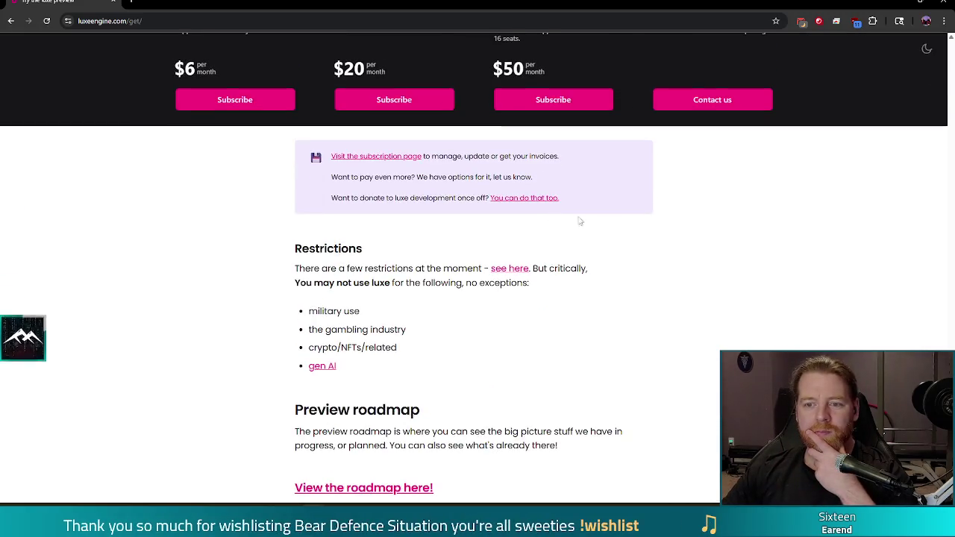
pyautogui.scroll(5, 571, 218)
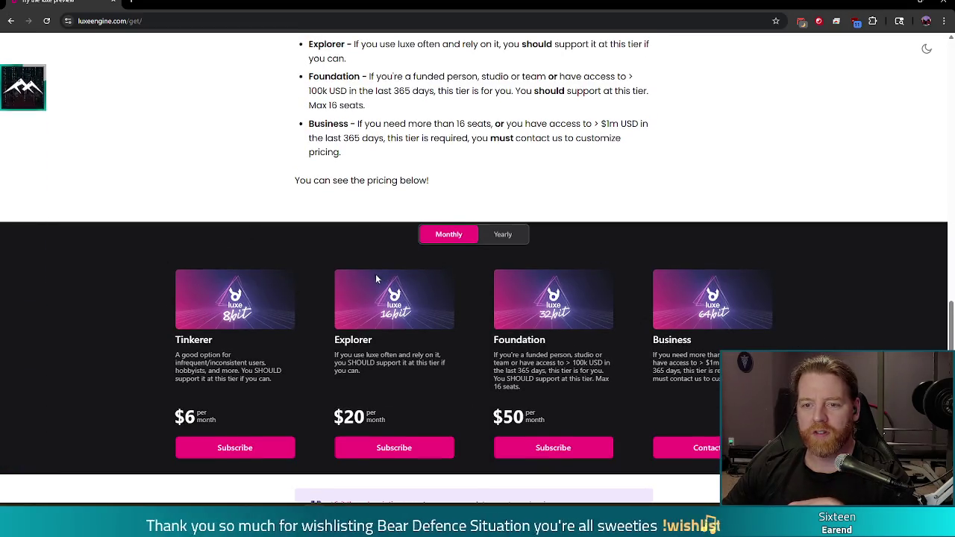
pyautogui.scroll(1, 320, 300)
pyautogui.scroll(2, 315, 300)
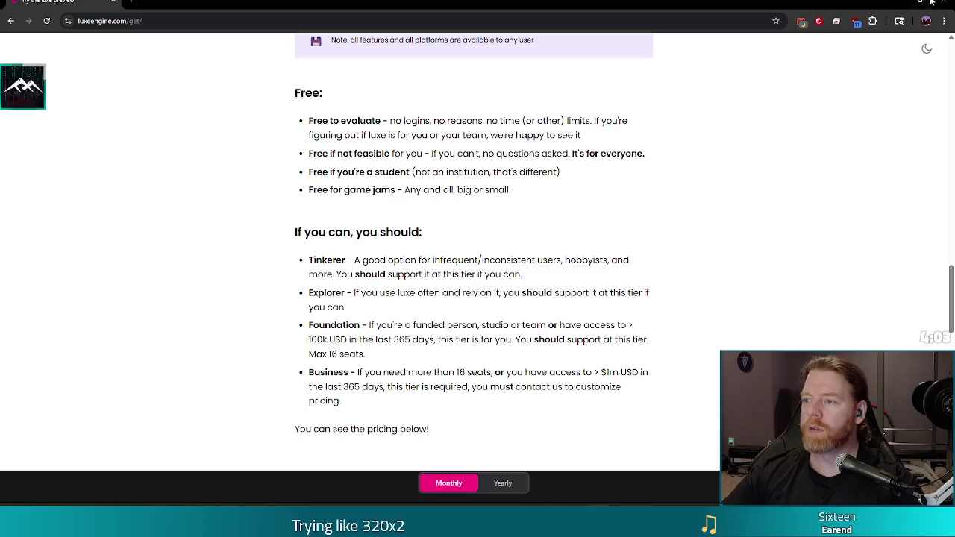
pyautogui.hotkey('alt', 'Tab')
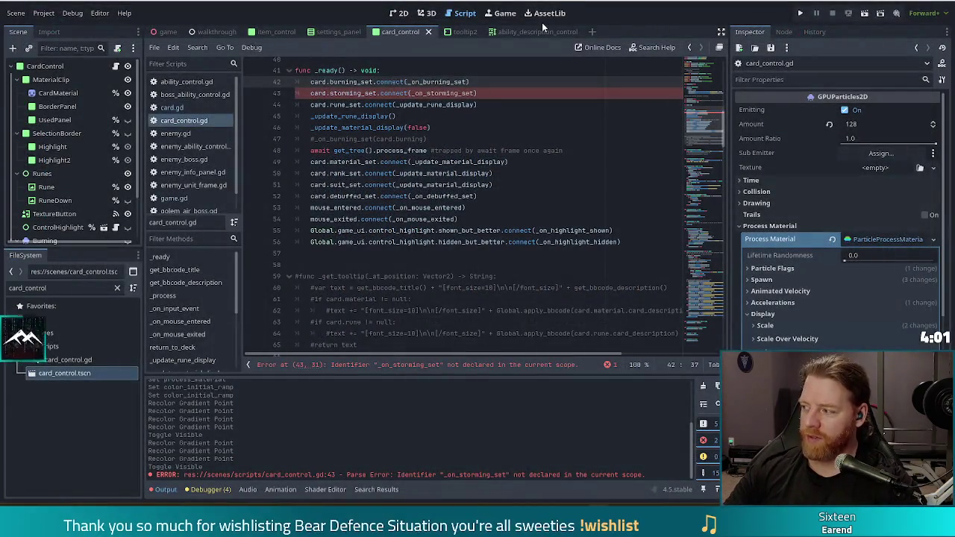
# Jump from the storming_set connection to _on_burning_set, select it and paste a copy below.
pyautogui.click(461, 93)
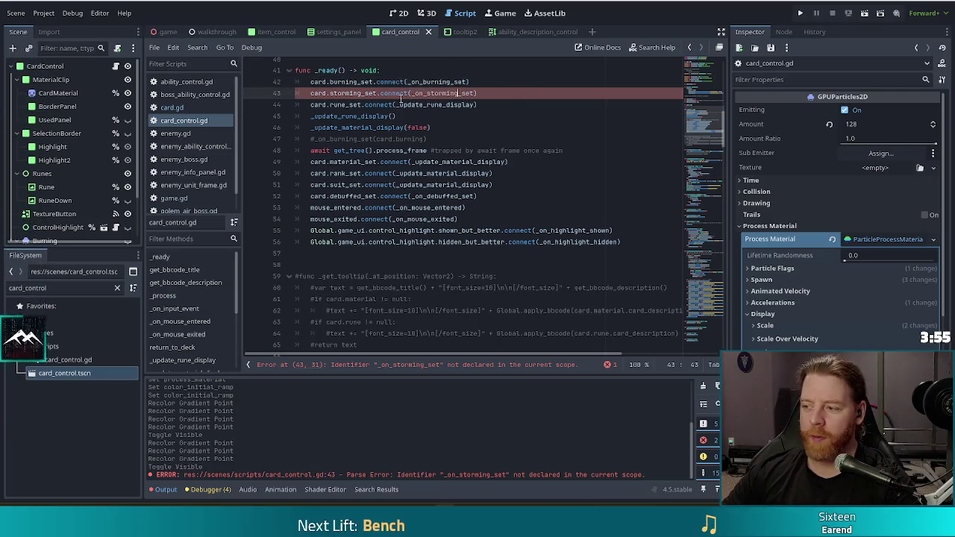
pyautogui.moveTo(366, 99)
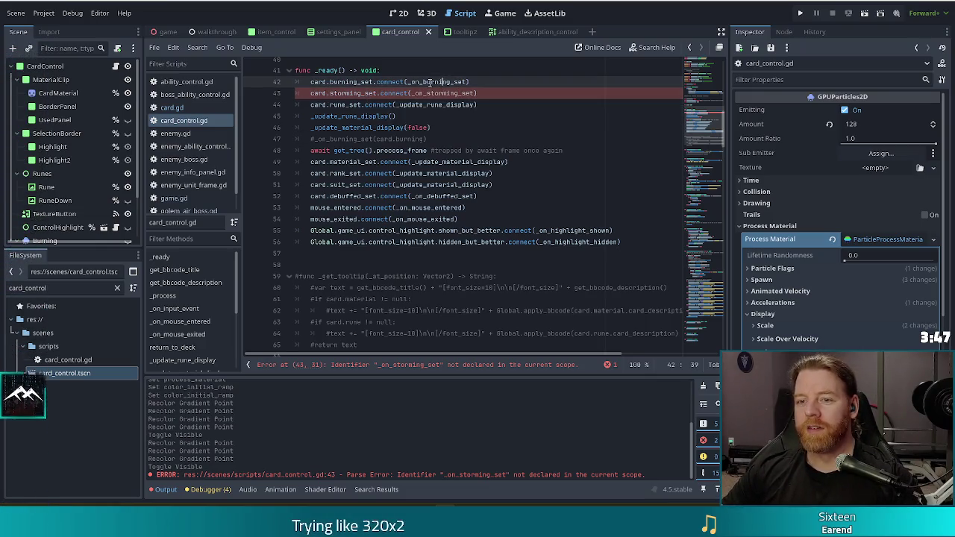
pyautogui.keyDown('ctrl'); pyautogui.click(433, 82); pyautogui.keyUp('ctrl')
pyautogui.click(438, 261)
pyautogui.moveTo(440, 214)
pyautogui.mouseDown()
pyautogui.moveTo(432, 187)
pyautogui.moveTo(448, 214)
pyautogui.mouseUp()
pyautogui.write('func _on_burning_set(burning: bool) -> void: \tburning_effect.visible = burning')
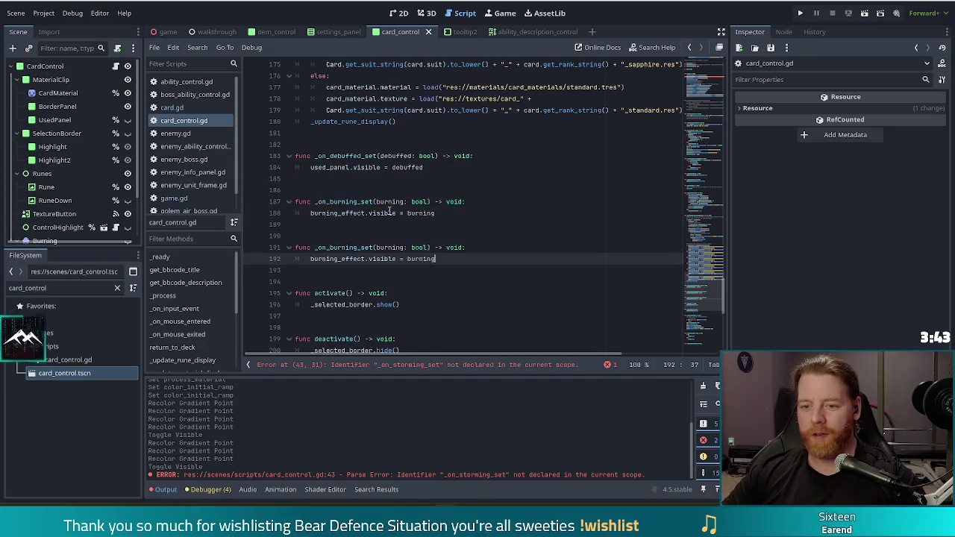
# Rename the copy to _on_storming_set and its burning_effect to storming_effect, then save.
pyautogui.click(357, 247)
pyautogui.press('BackSpace')
pyautogui.press('BackSpace')
pyautogui.press('BackSpace')
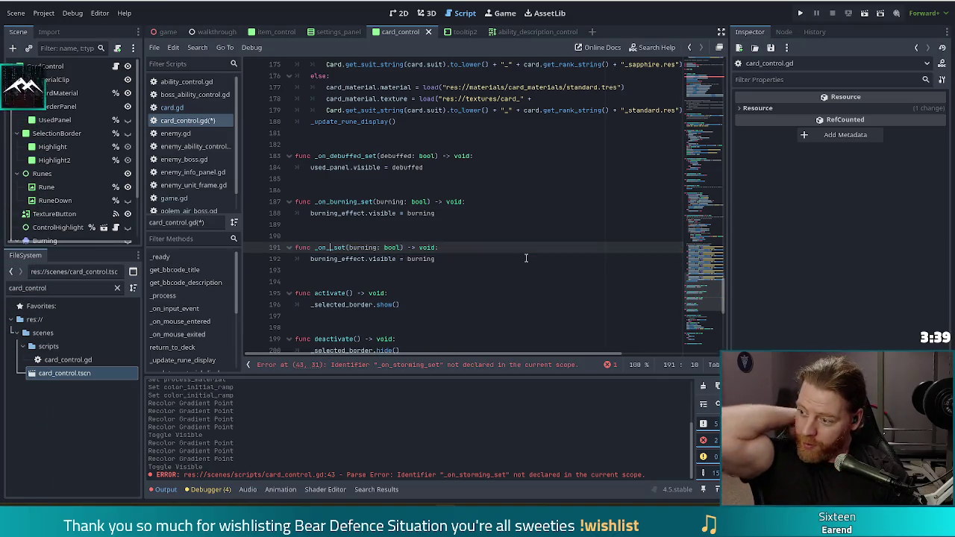
pyautogui.write('storming')
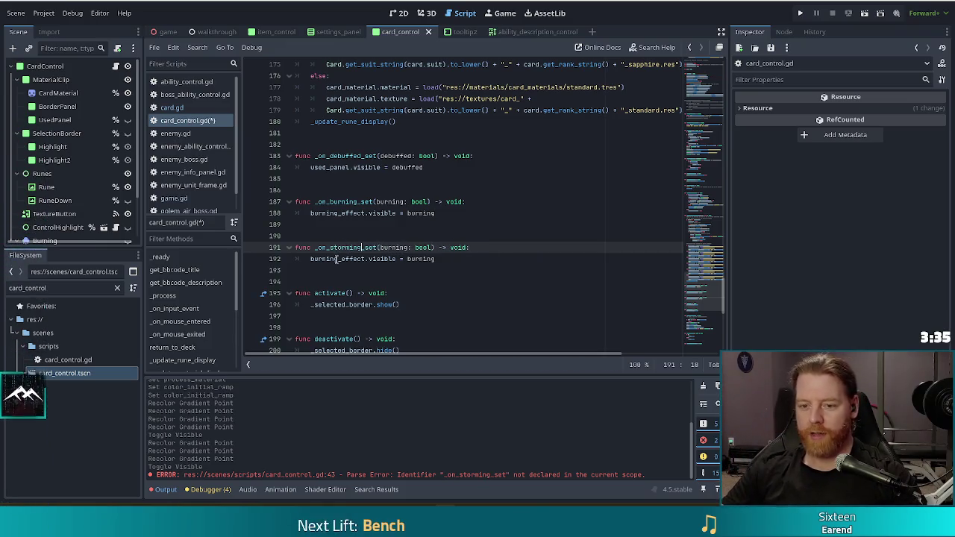
pyautogui.click(337, 259)
pyautogui.hotkey('ctrl', 'shift', 'Left')
pyautogui.write('storming')
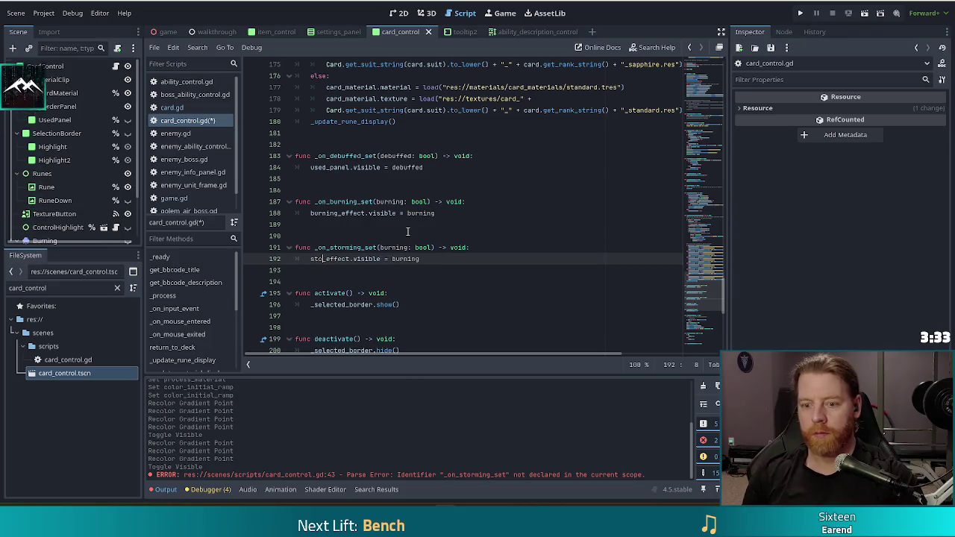
pyautogui.hotkey('ctrl', 's')
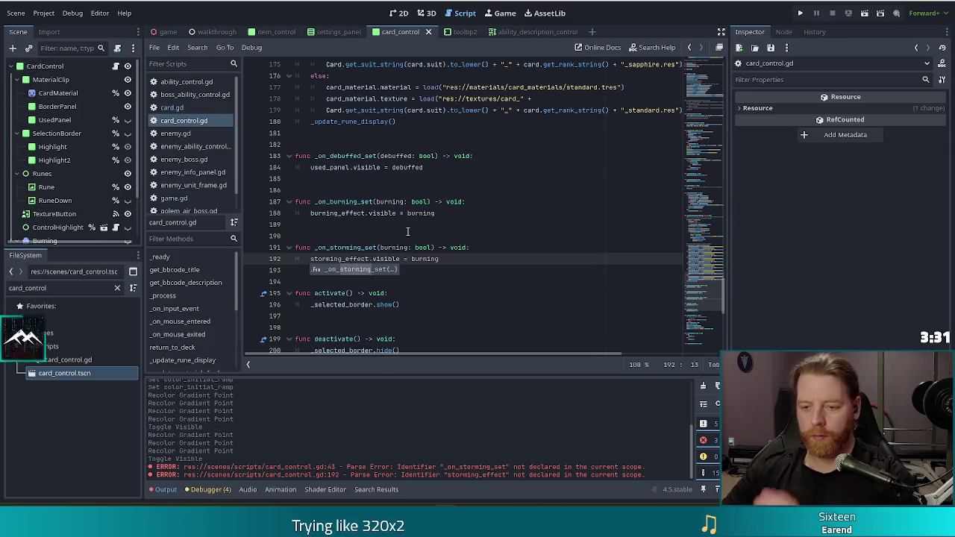
# Set storming_effect.visible to storming and rename the parameter to storming, then save.
pyautogui.click(453, 256)
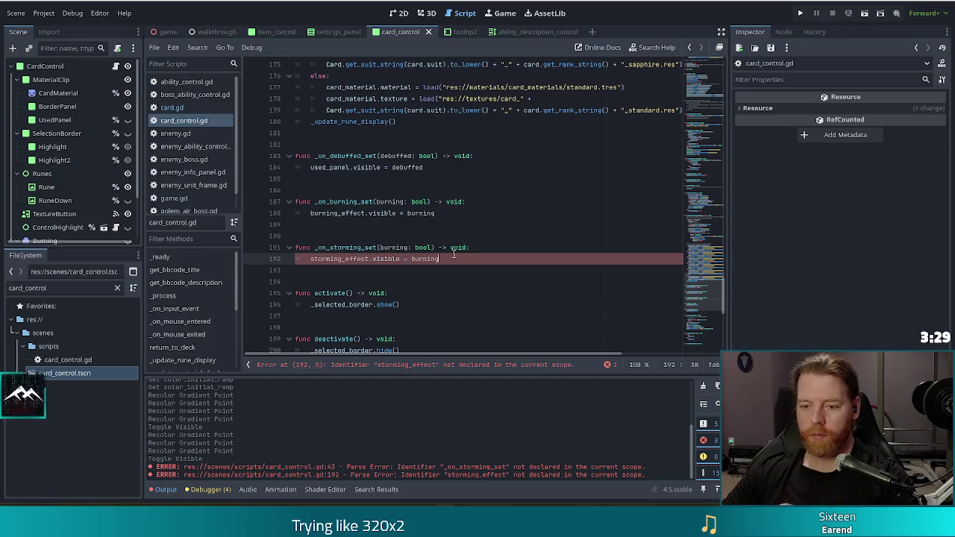
pyautogui.doubleClick(424, 259)
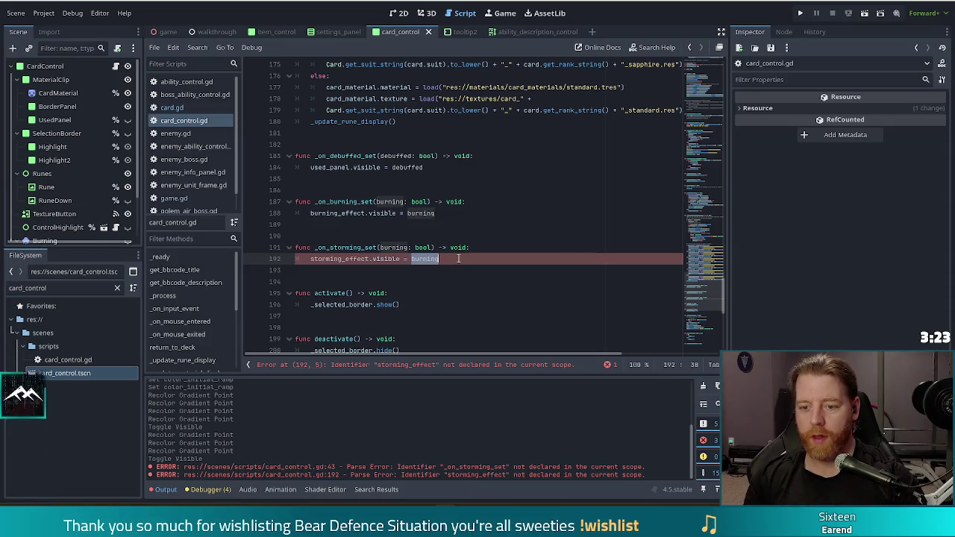
pyautogui.write('storm')
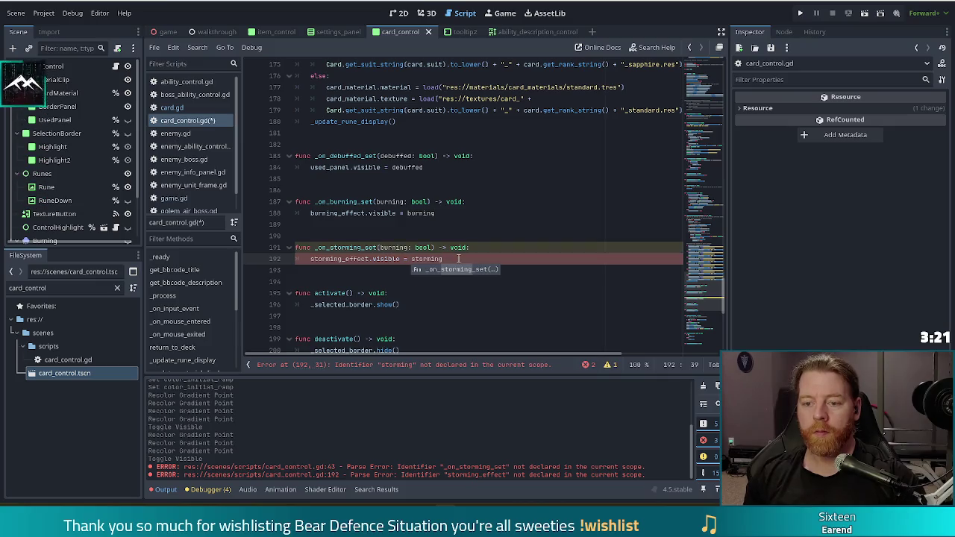
pyautogui.hotkey('ctrl', 'space')
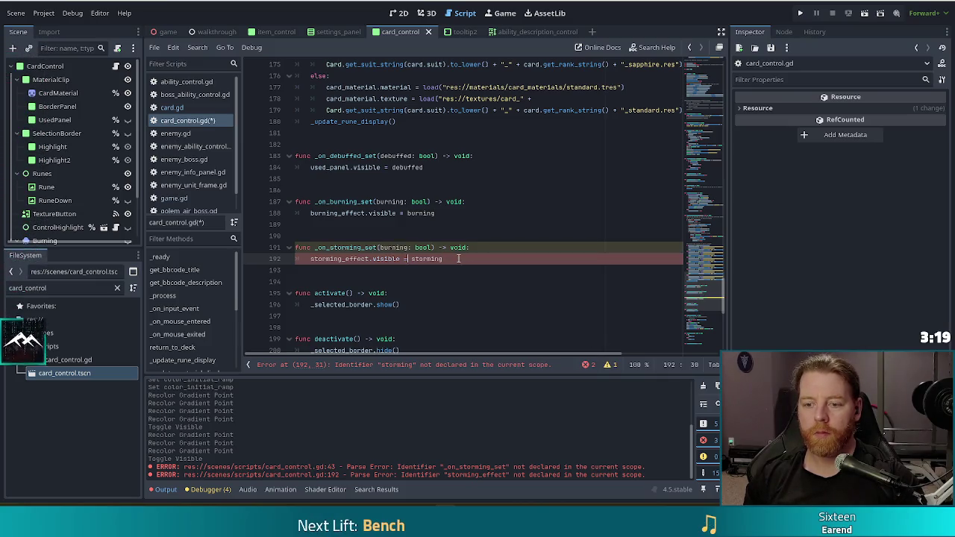
pyautogui.press('Escape')
pyautogui.press('Up')
pyautogui.hotkey('ctrl', 'shift', 'Left')
pyautogui.write('storming')
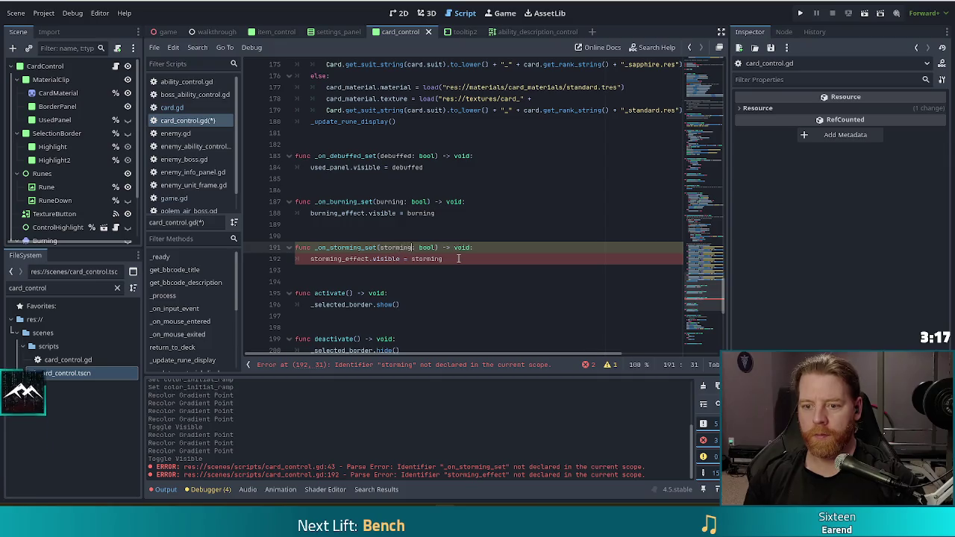
pyautogui.hotkey('ctrl', 's')
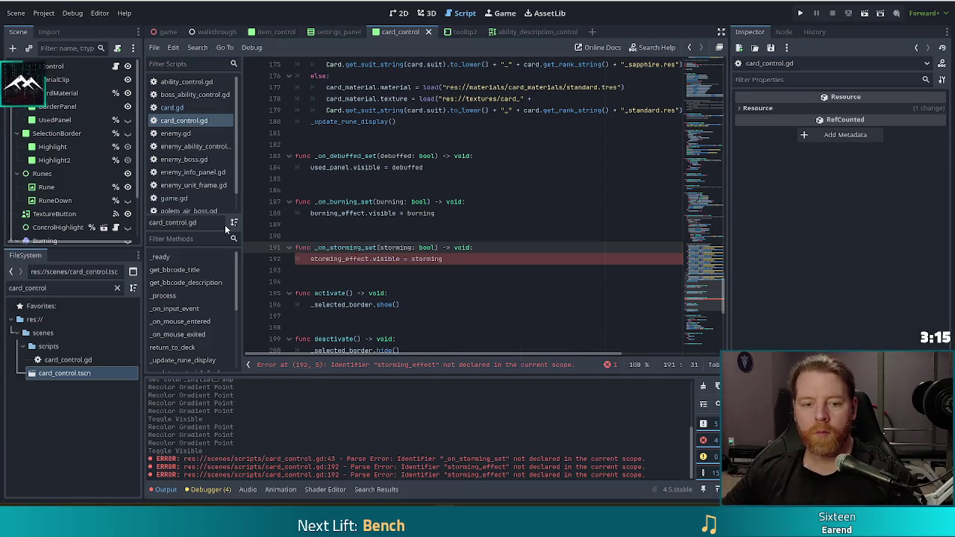
pyautogui.scroll(-3, 44, 171)
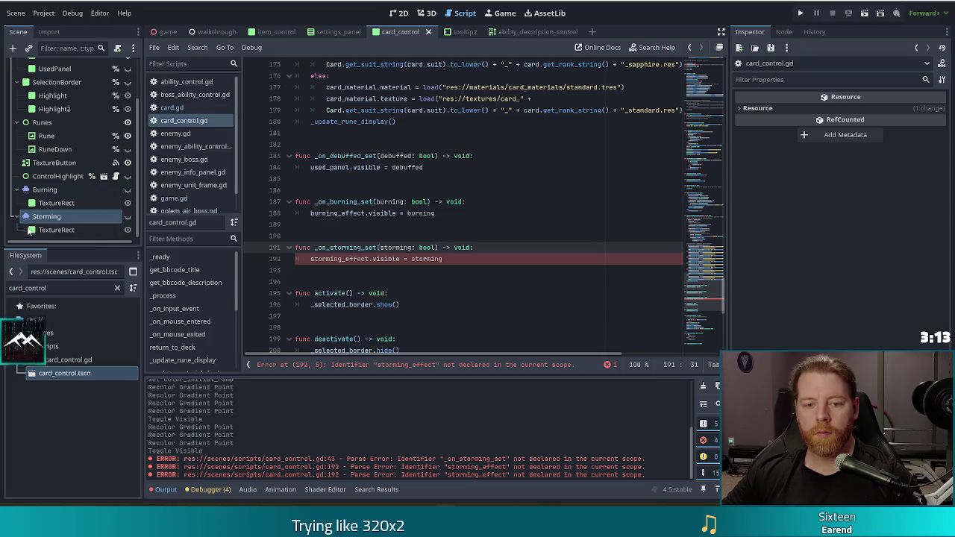
pyautogui.moveTo(705, 297); pyautogui.dragTo(709, 152)
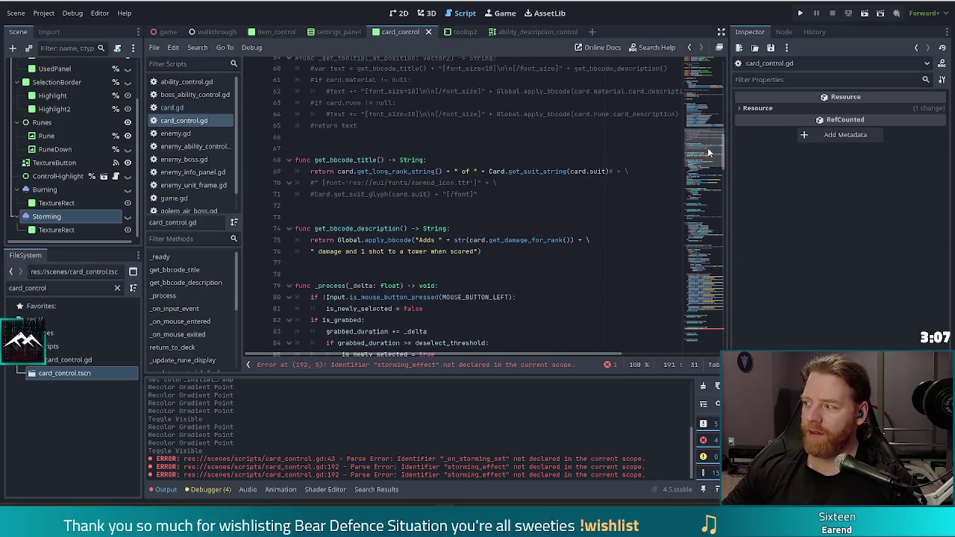
pyautogui.moveTo(703, 147); pyautogui.dragTo(704, 67)
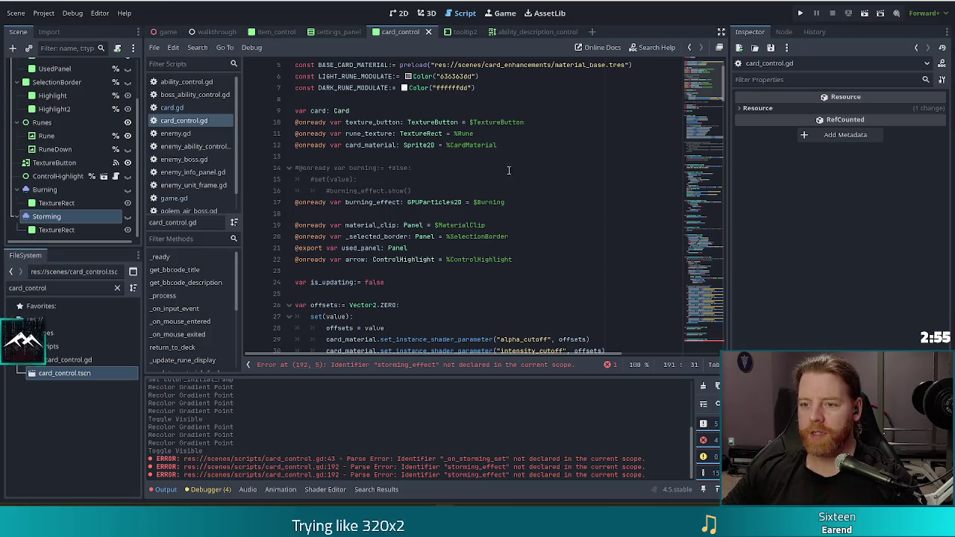
pyautogui.scroll(2, 537, 169)
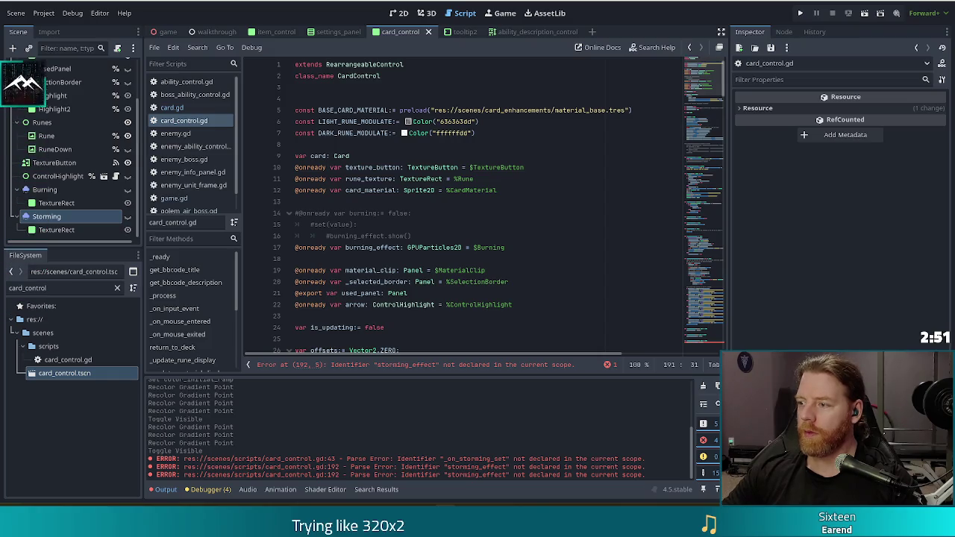
pyautogui.click(476, 155)
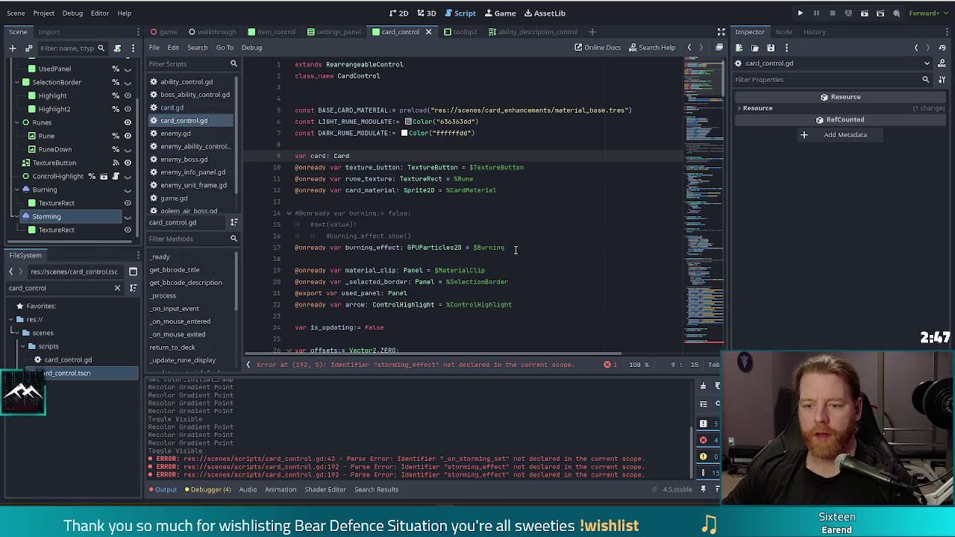
pyautogui.moveTo(515, 249); pyautogui.dragTo(517, 242)
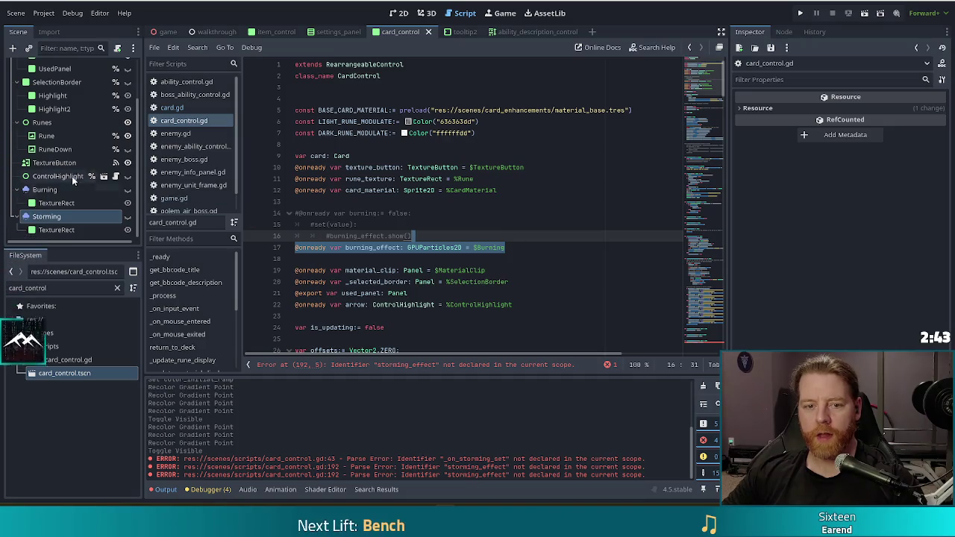
pyautogui.click(53, 191)
# Locate the Storming particles node next to Burning in the Scene tree.
pyautogui.rightClick(54, 191)
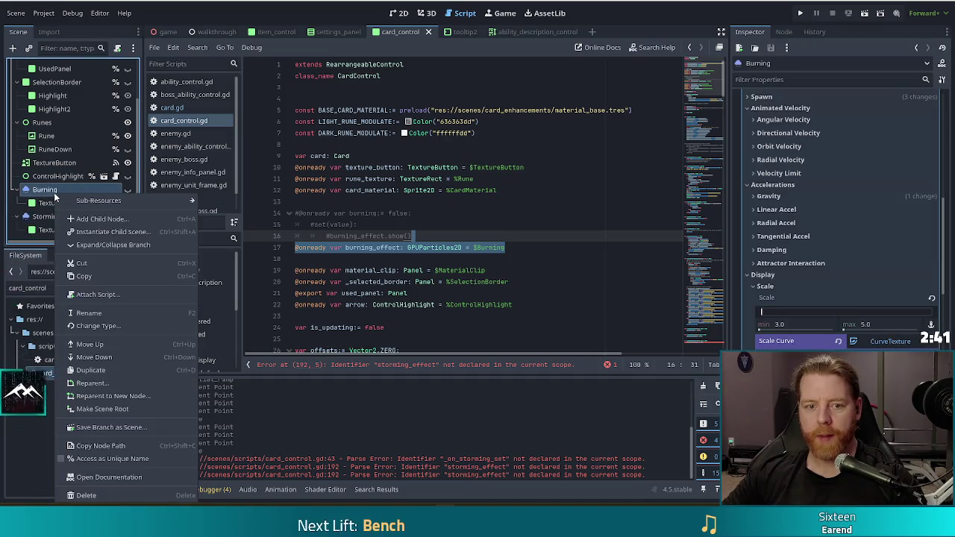
pyautogui.click(44, 215)
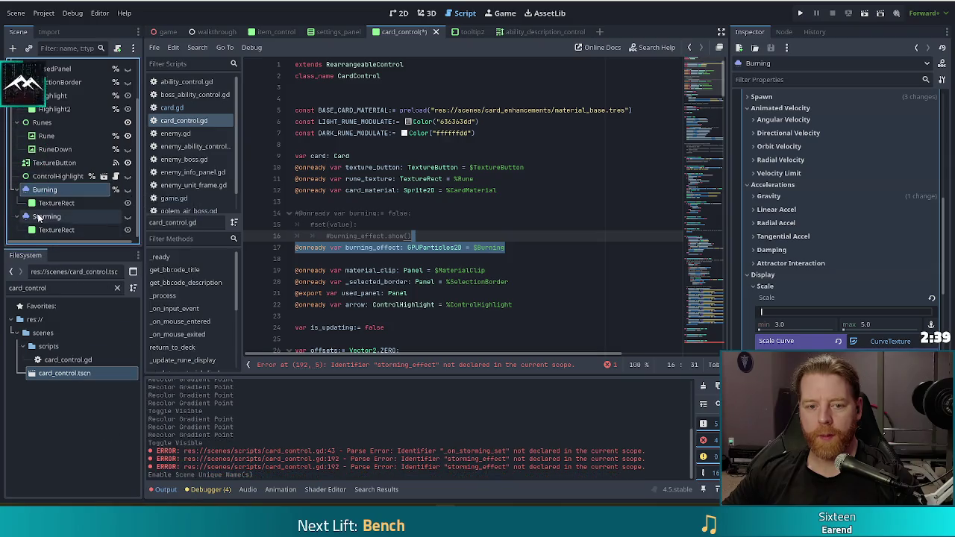
pyautogui.rightClick(43, 216)
pyautogui.click(137, 400)
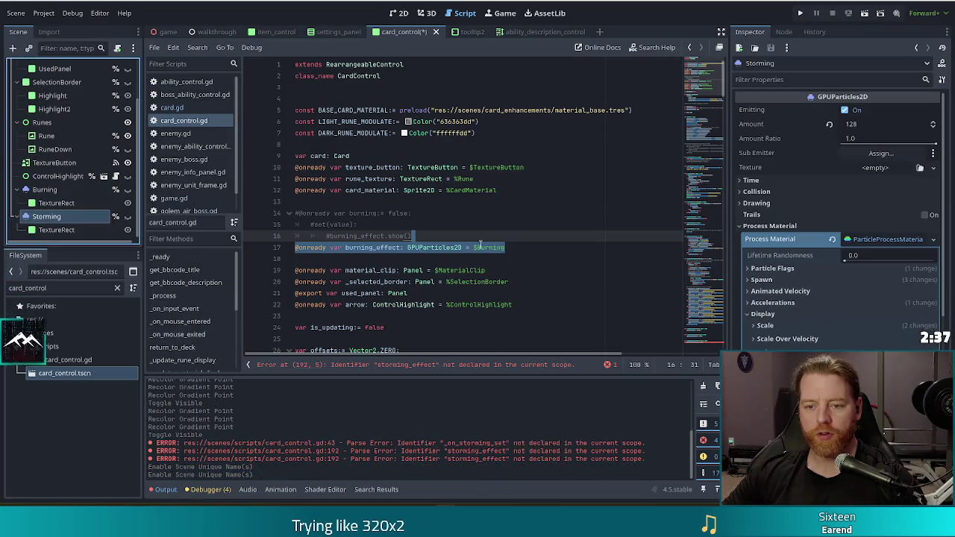
pyautogui.click(528, 254)
pyautogui.click(516, 250)
pyautogui.press('Return')
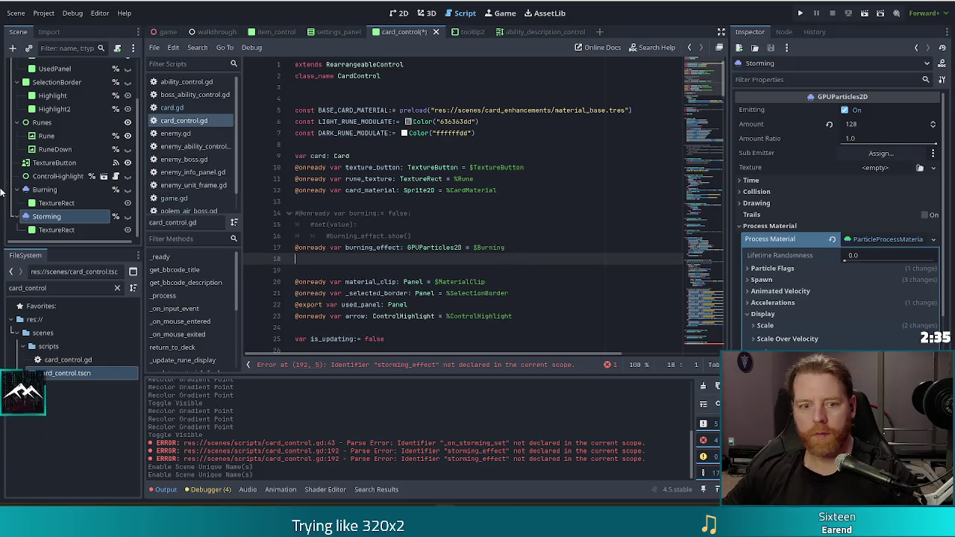
pyautogui.moveTo(45, 218)
pyautogui.mouseDown()
pyautogui.moveTo(284, 261)
pyautogui.moveTo(343, 261)
pyautogui.mouseUp()
pyautogui.click(377, 259)
pyautogui.write('_effect: GPUParticles2D = %Storming')
pyautogui.click(474, 248)
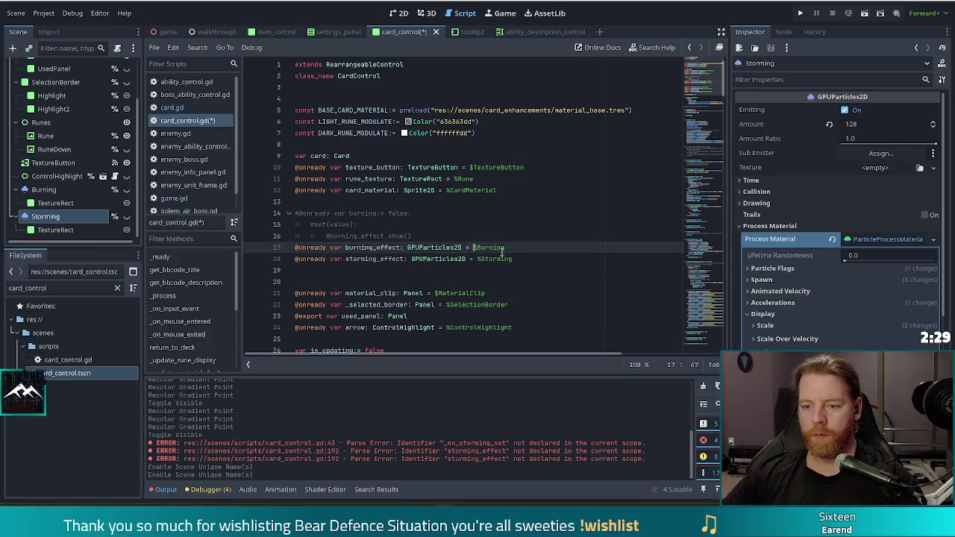
pyautogui.hotkey('ctrl', 's')
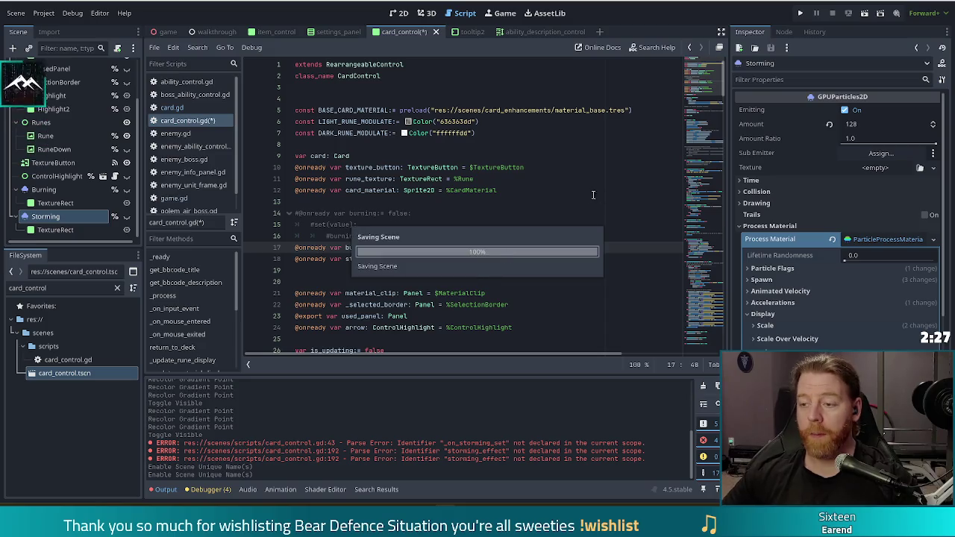
pyautogui.click(458, 212)
pyautogui.moveTo(721, 75); pyautogui.dragTo(727, 351)
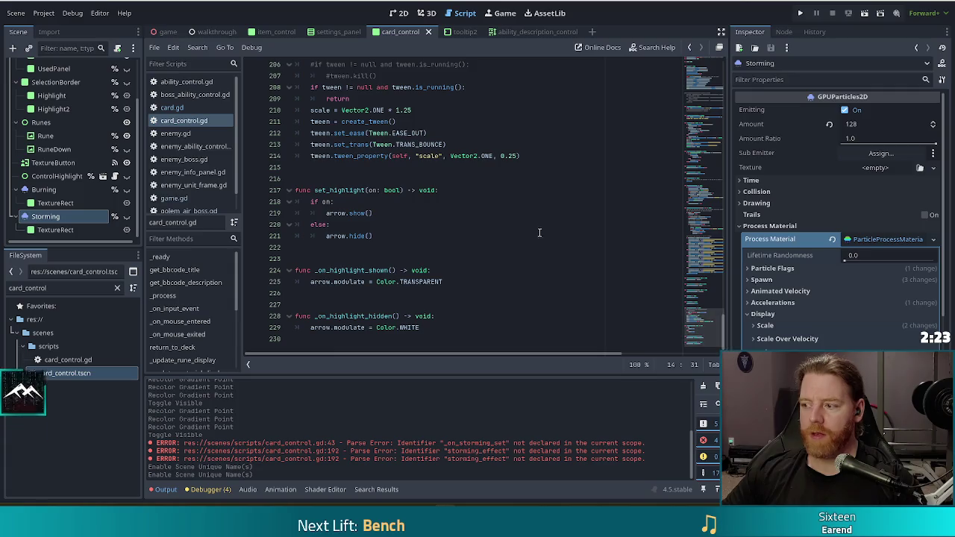
# In golem_air_boss.gd, change card.burning to card.storming on line 7 and save.
pyautogui.click(505, 232)
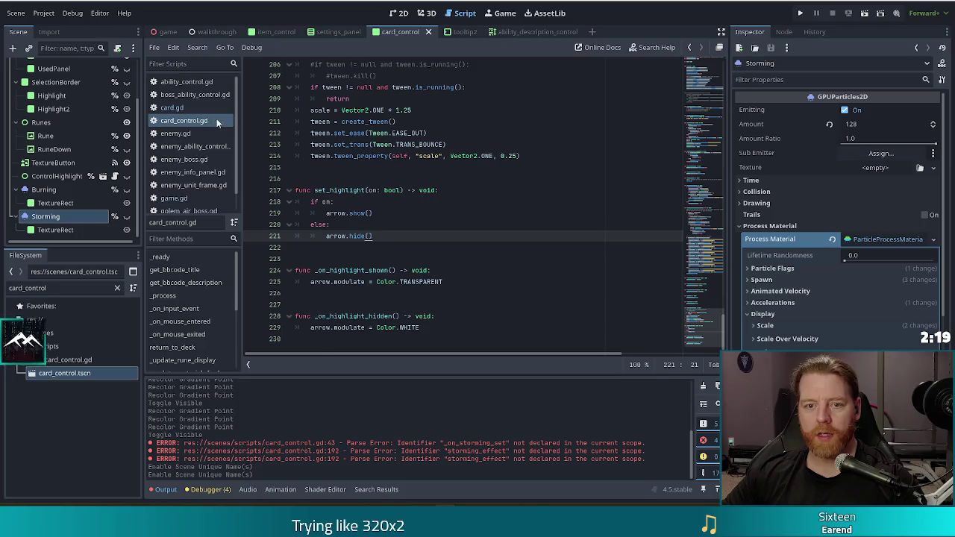
pyautogui.scroll(-1, 235, 149)
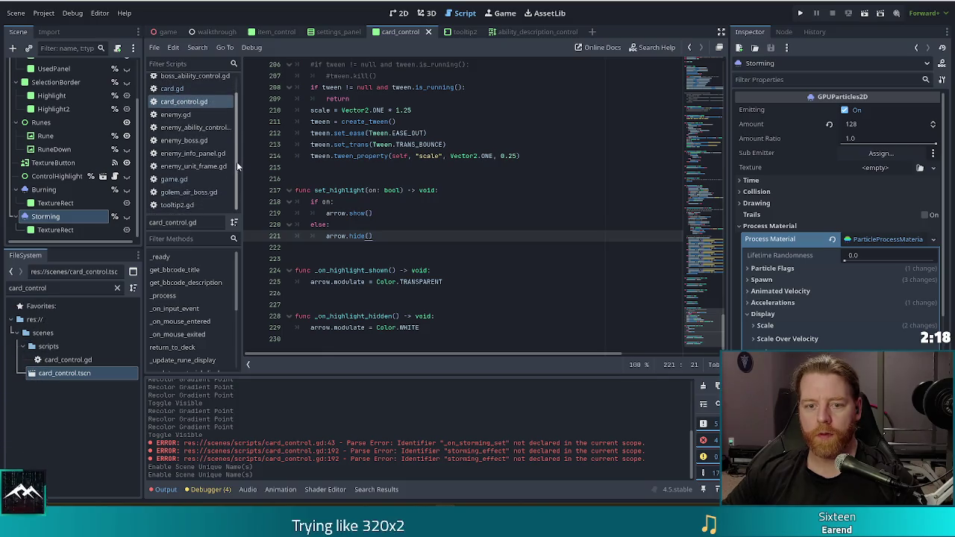
pyautogui.click(198, 194)
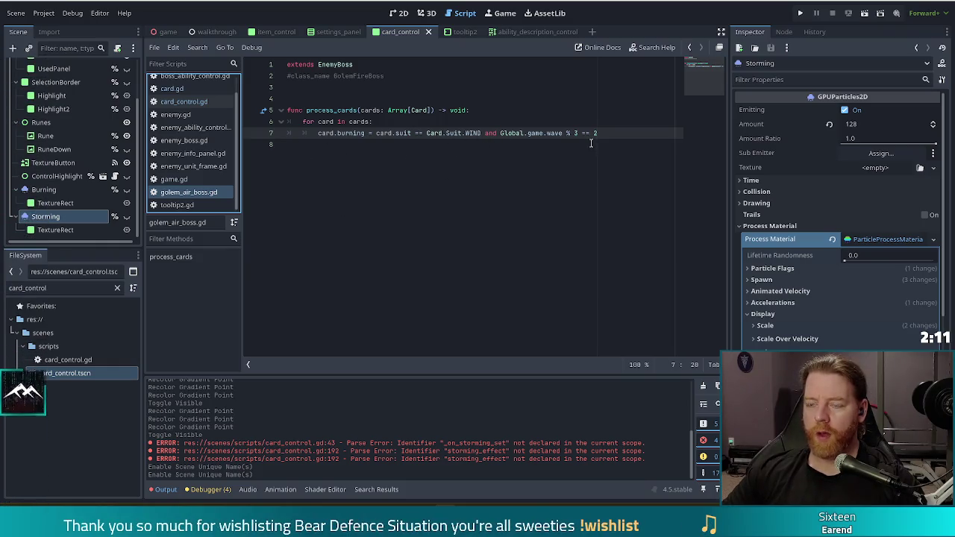
pyautogui.click(621, 138)
pyautogui.doubleClick(352, 133)
pyautogui.write('storming')
pyautogui.hotkey('ctrl', 's')
# Review lines 6–7 of the boss script, then switch to game.gd.
pyautogui.click(420, 123)
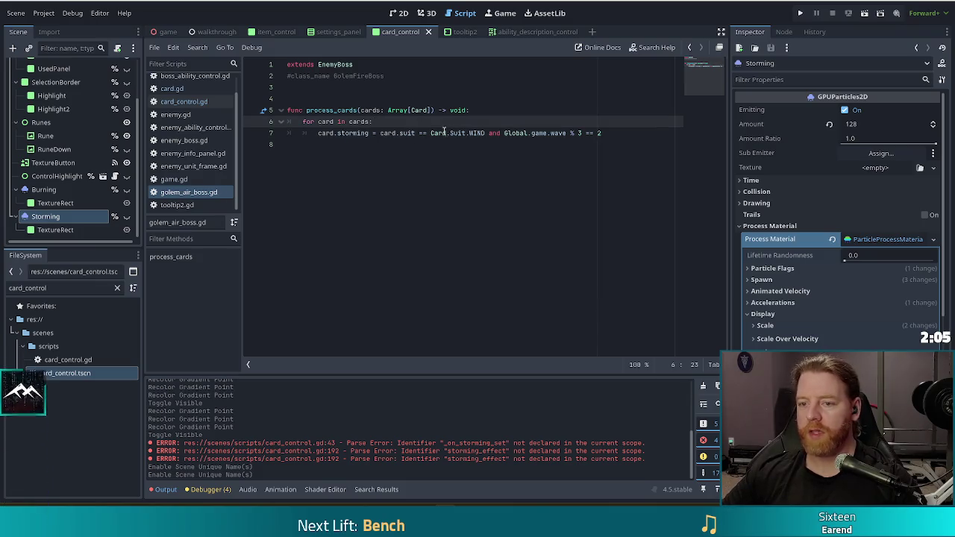
pyautogui.click(564, 133)
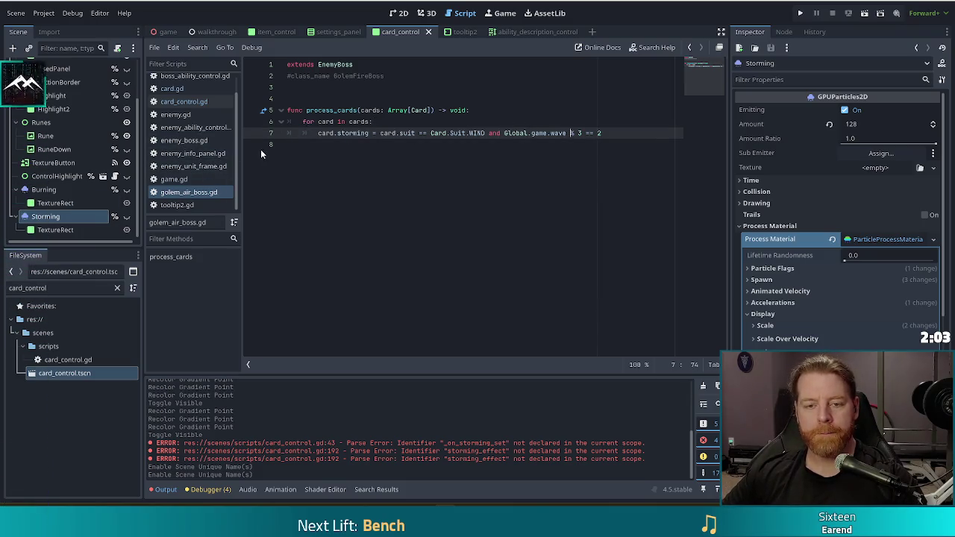
pyautogui.click(179, 179)
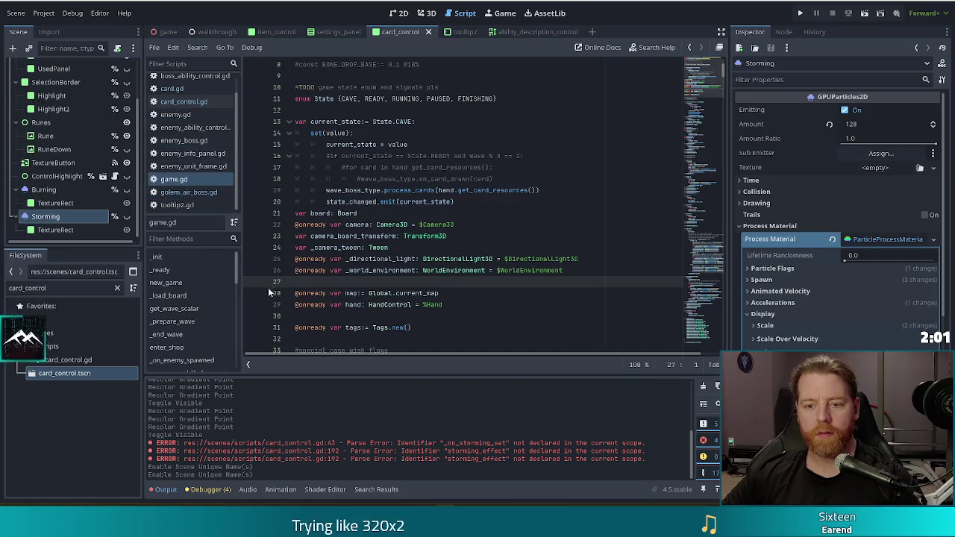
# Find 'burning' in game.gd and indent line 626's lives -= 1 one more level.
pyautogui.click(408, 223)
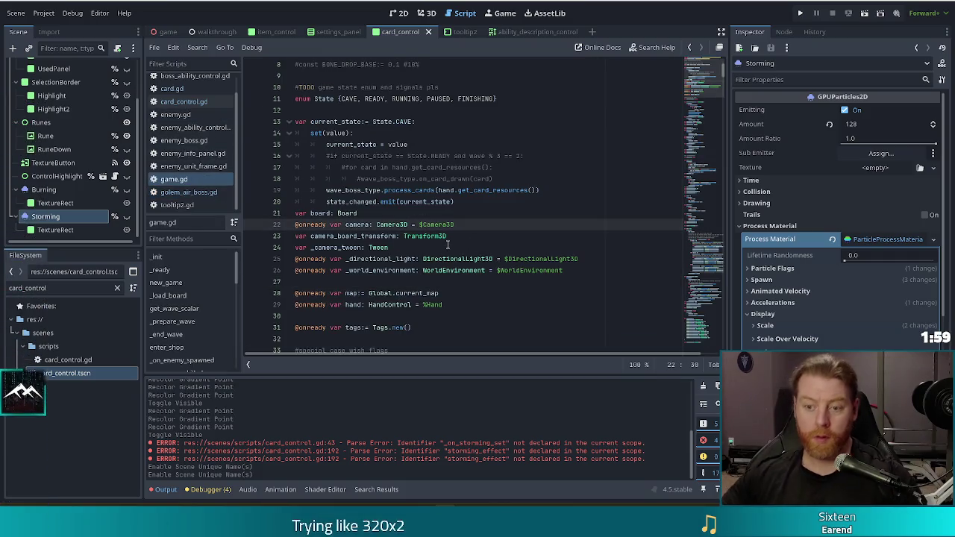
pyautogui.hotkey('ctrl', 'f')
pyautogui.write('burning')
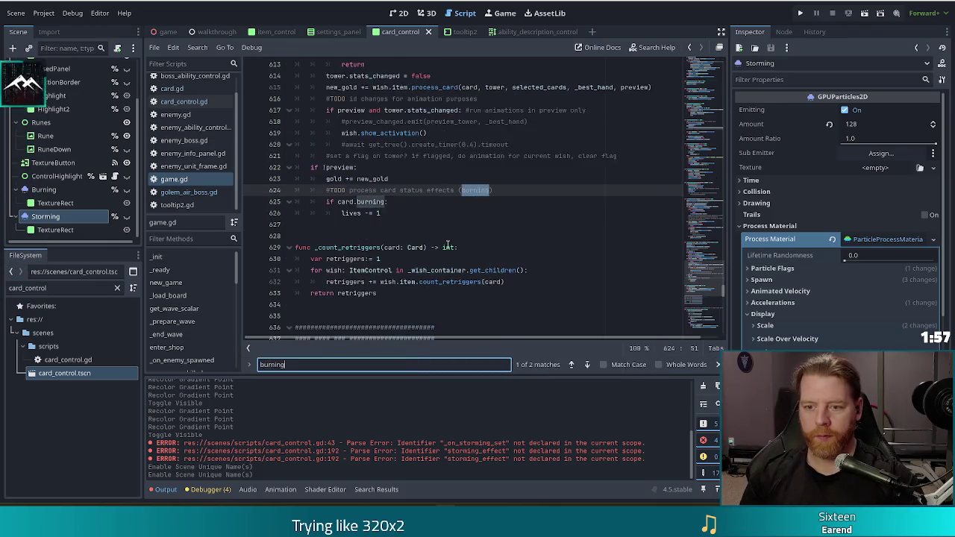
pyautogui.click(405, 213)
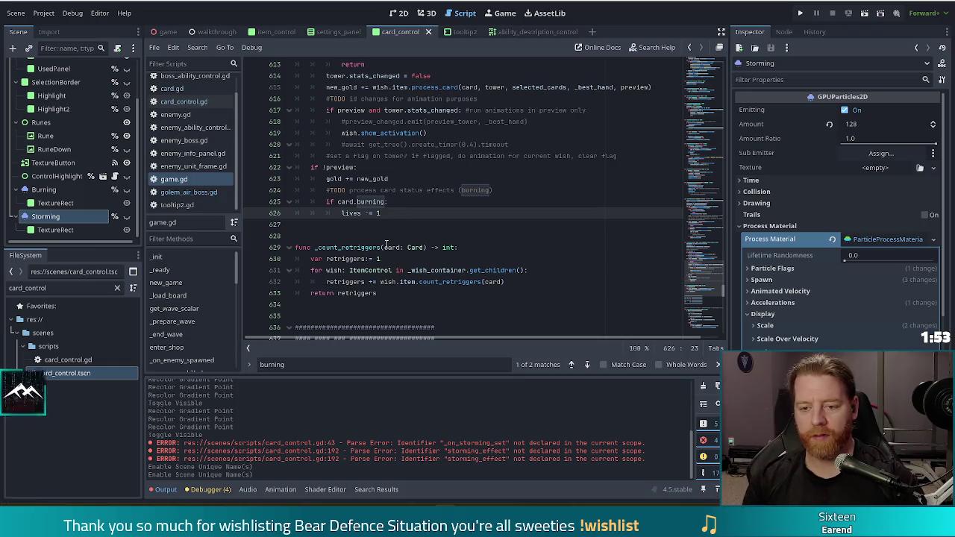
pyautogui.press('Tab')
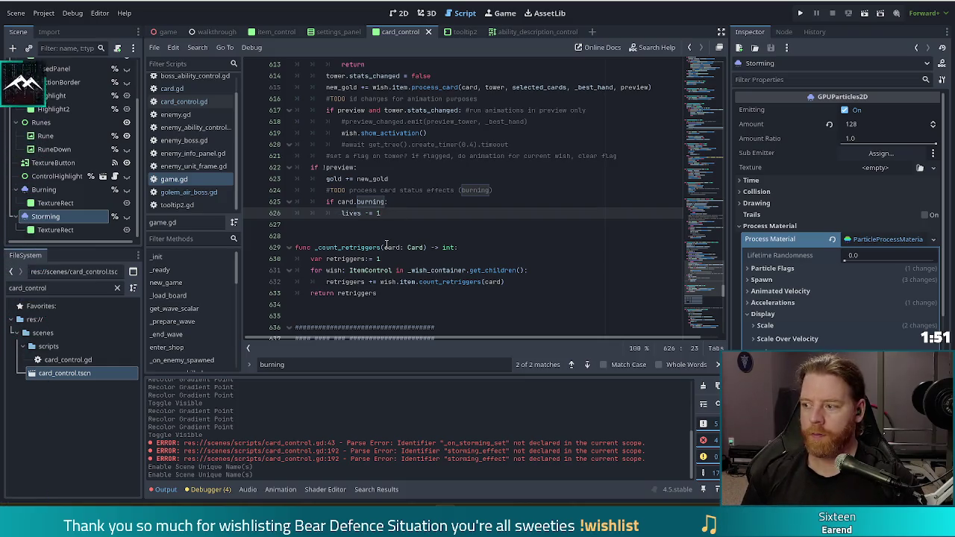
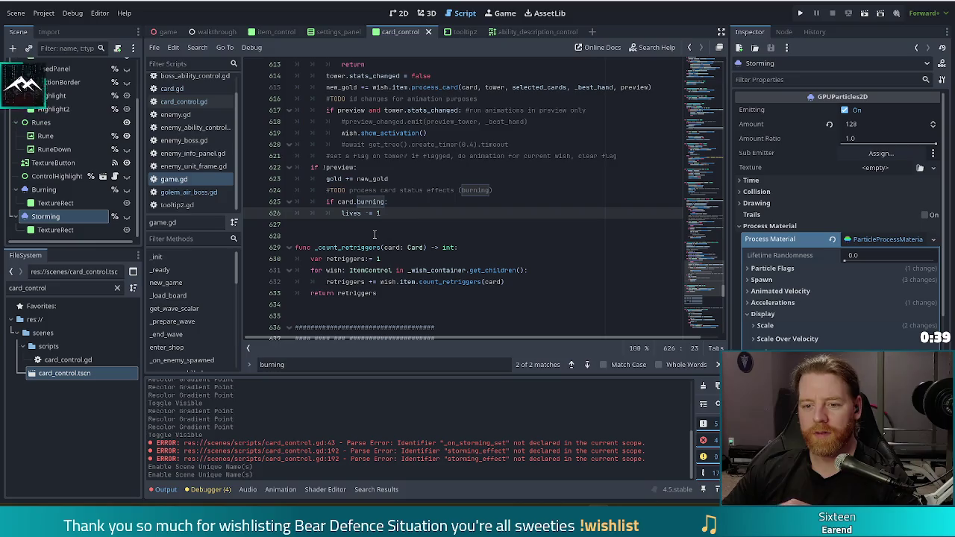
# Add 'if card.storming: discards_used += 1' below the lives decrement in game.gd and save.
pyautogui.press('Return')
pyautogui.press('BackSpace')
pyautogui.write('if card.storming')
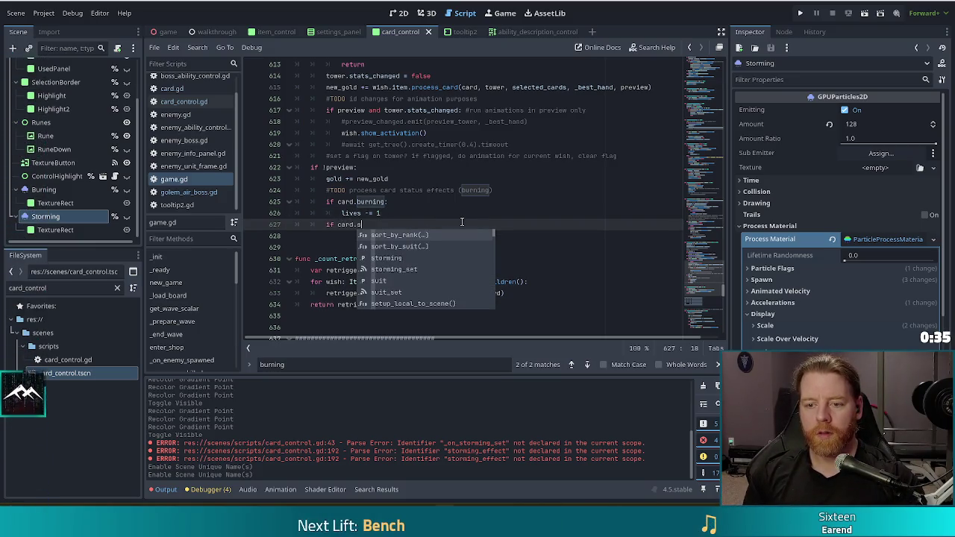
pyautogui.write(':')
pyautogui.press('Return')
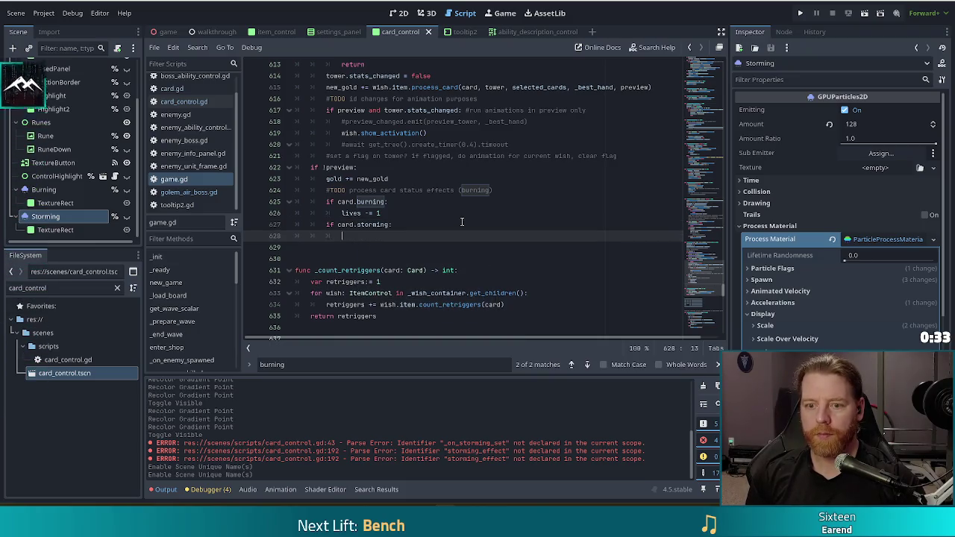
pyautogui.write('dis')
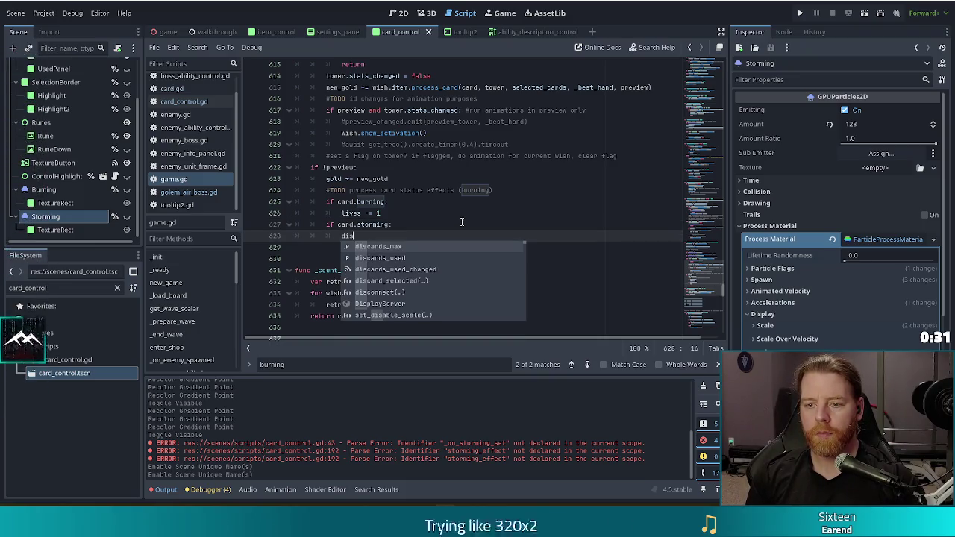
pyautogui.press('Return')
pyautogui.write('+= 1')
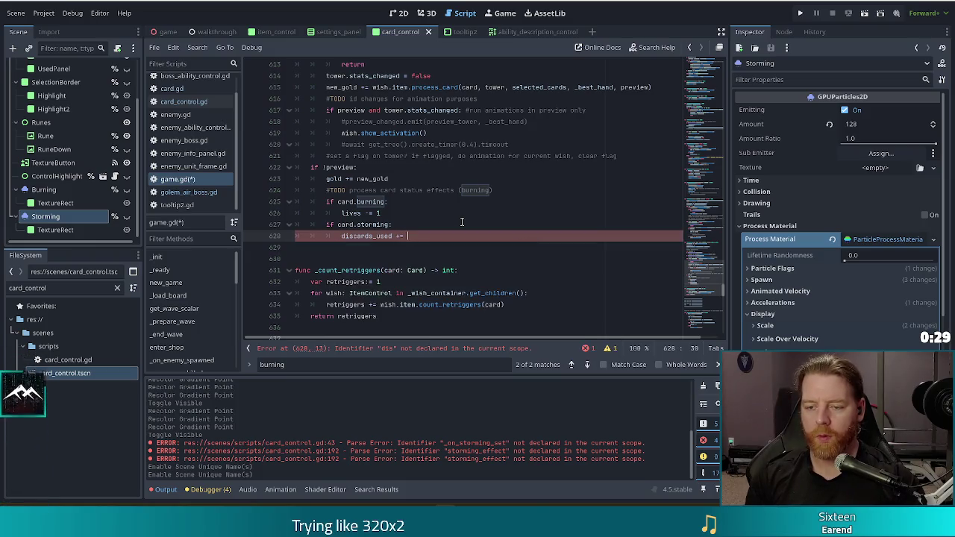
pyautogui.hotkey('ctrl', 's')
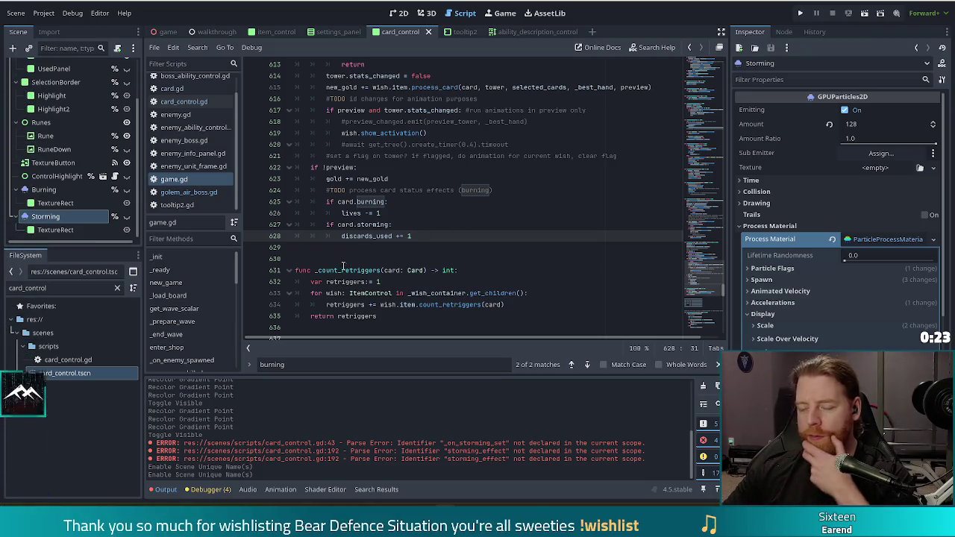
# Check the new discards_used line, then run the game project.
pyautogui.hotkey('shift', 'Up')
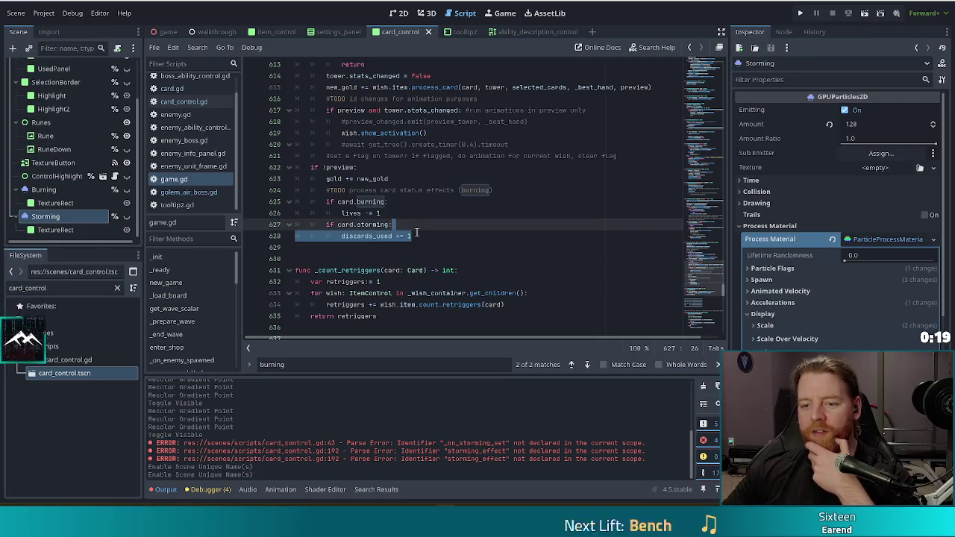
pyautogui.click(420, 236)
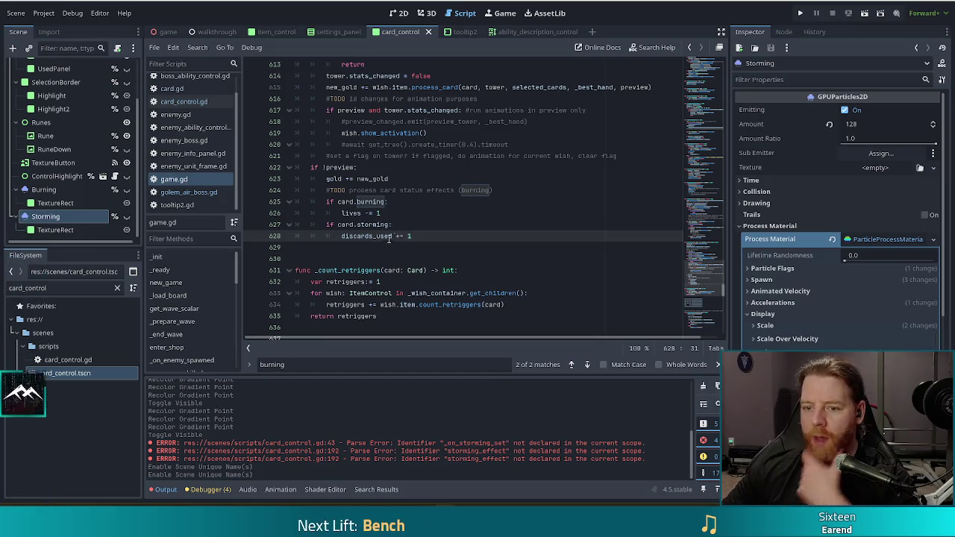
pyautogui.moveTo(394, 238)
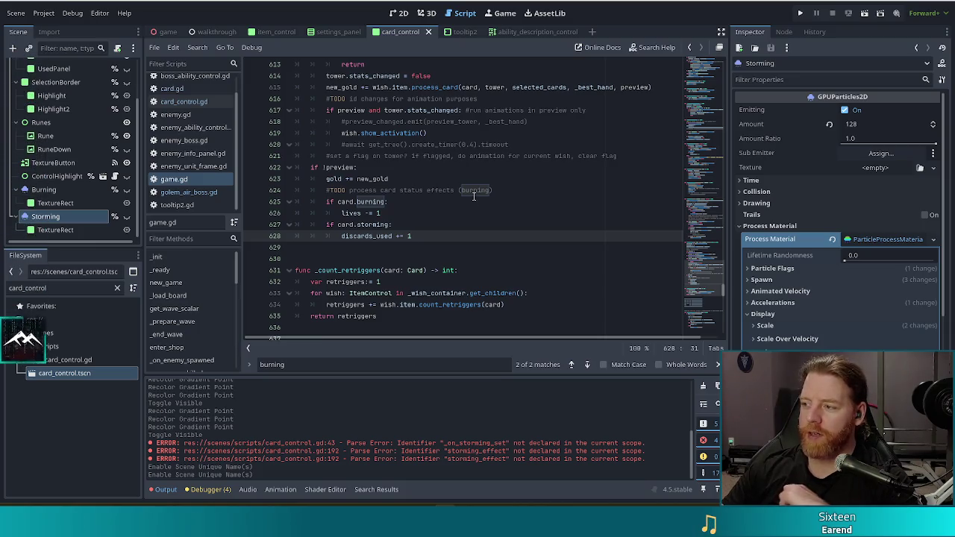
pyautogui.click(800, 13)
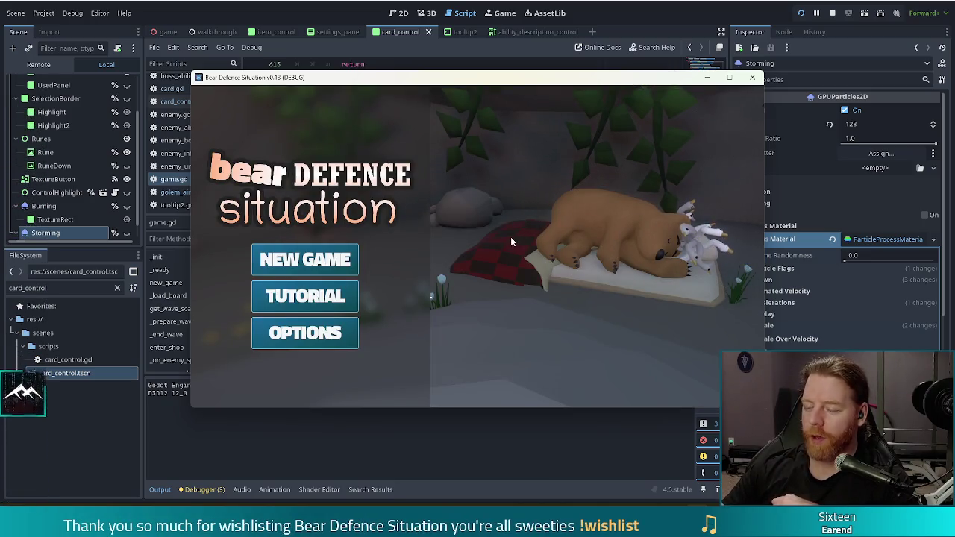
# Nudge the game window up-left and start a New Game from the main menu.
pyautogui.moveTo(642, 79); pyautogui.dragTo(604, 67)
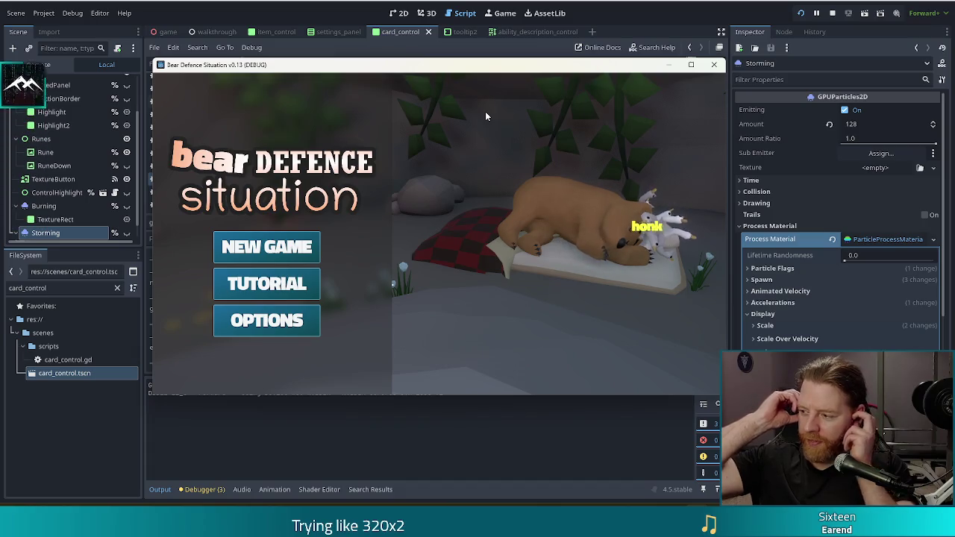
pyautogui.click(269, 245)
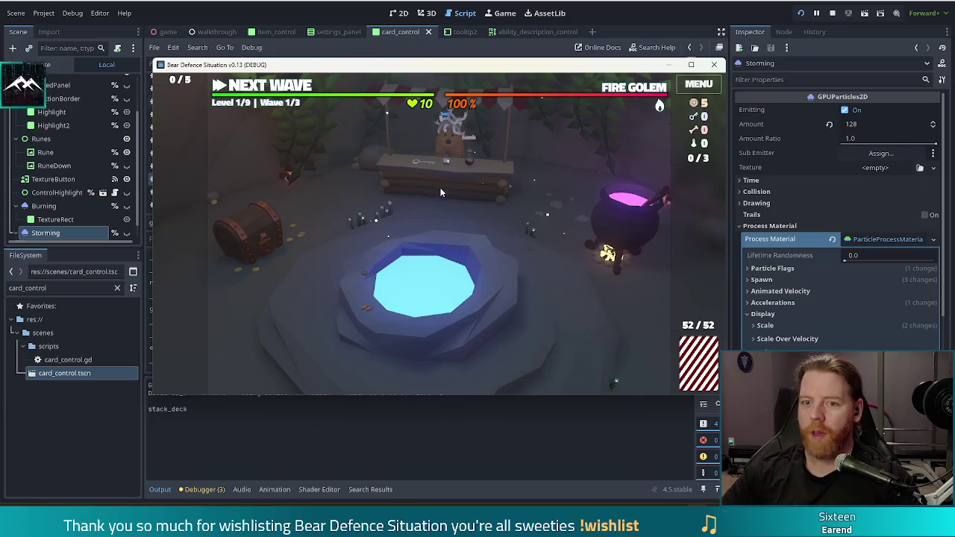
# Enter 'set_enemy golem_air_normal' in the debug console, then head from camp to the level map.
pyautogui.press('`')
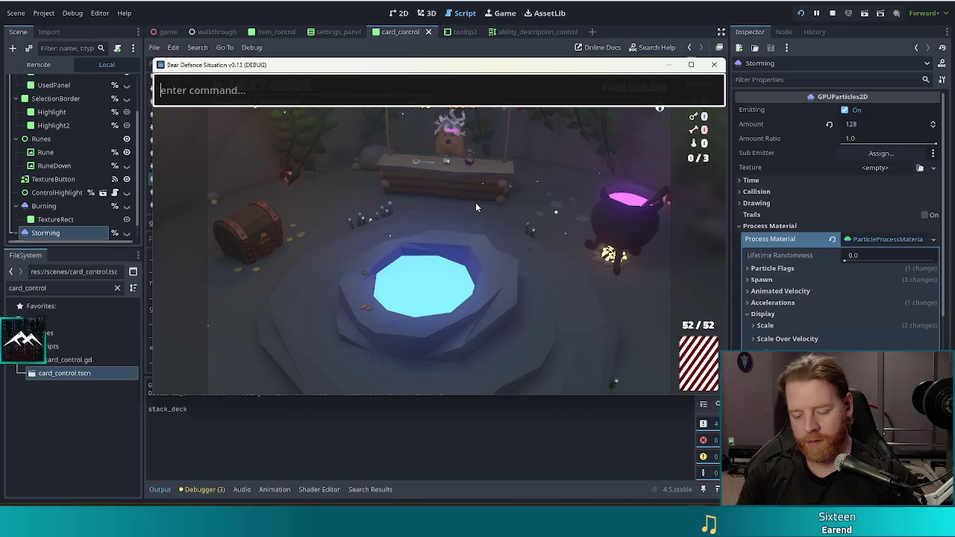
pyautogui.write('set_enemy ac')
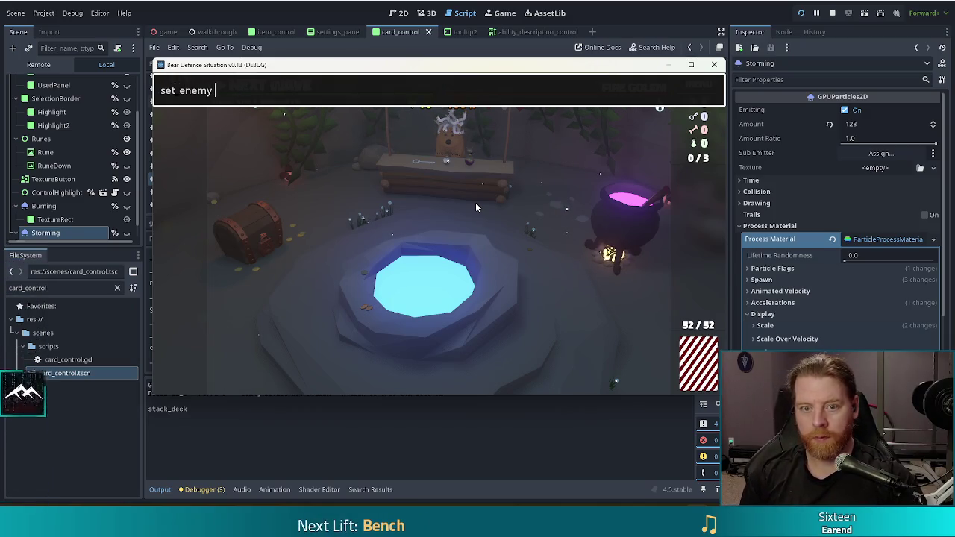
pyautogui.press('BackSpace')
pyautogui.press('BackSpace')
pyautogui.write('gol')
pyautogui.press('BackSpace')
pyautogui.write('lem')
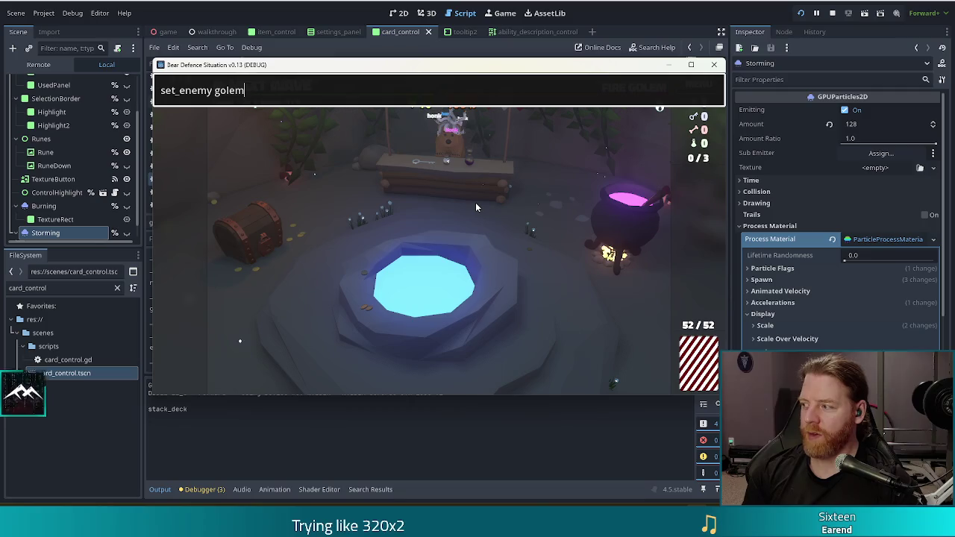
pyautogui.write('_air')
pyautogui.write('_m')
pyautogui.press('BackSpace')
pyautogui.write('normal')
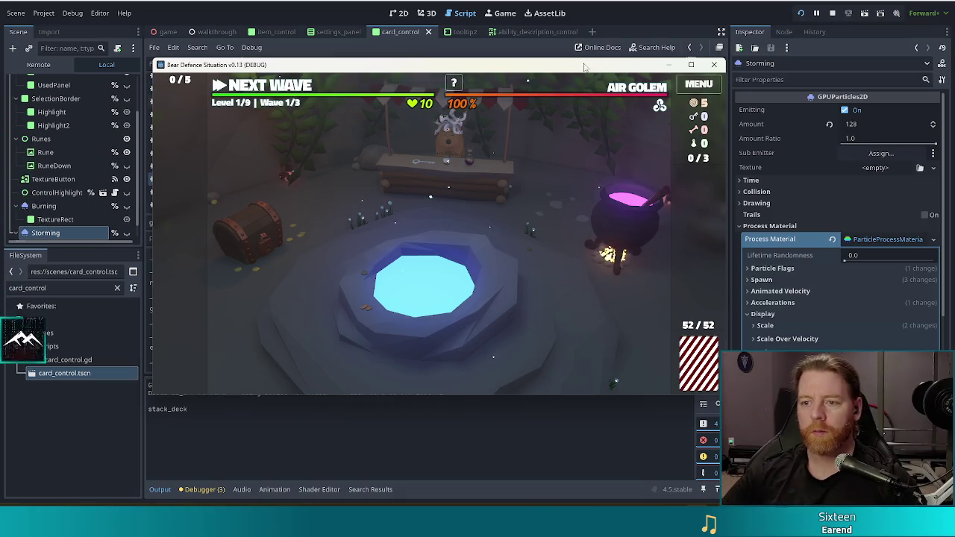
pyautogui.moveTo(637, 90)
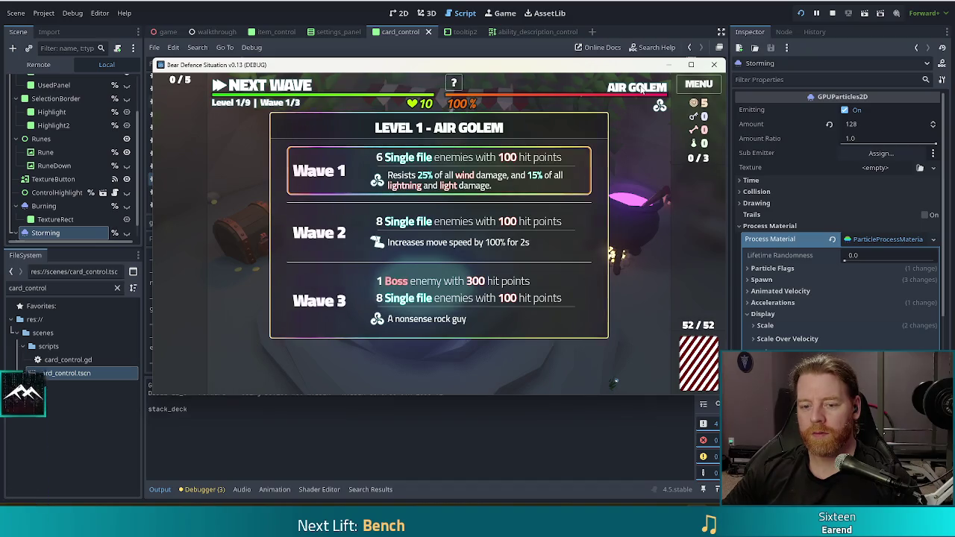
pyautogui.click(296, 87)
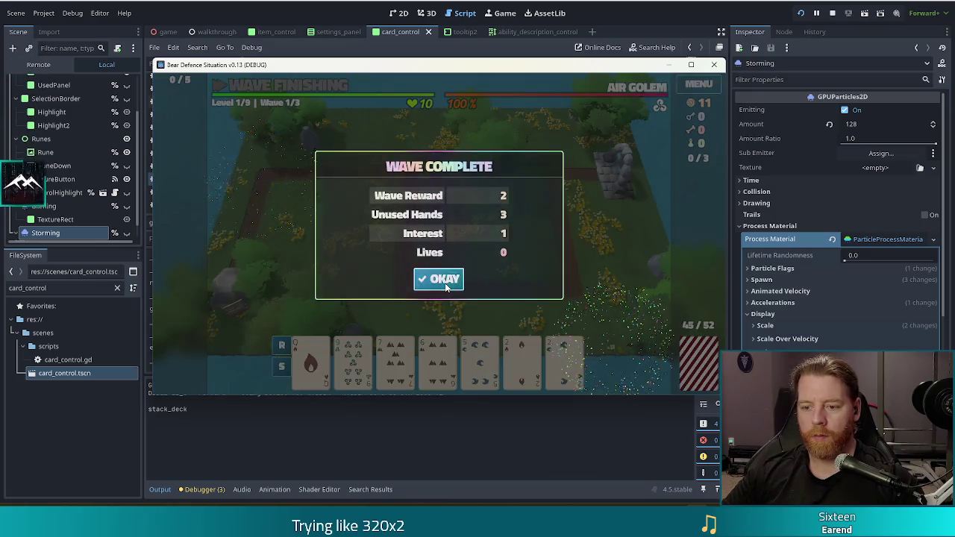
# Dismiss both Wave Complete notices and bring up the Ballista Tower build panel.
pyautogui.click(448, 276)
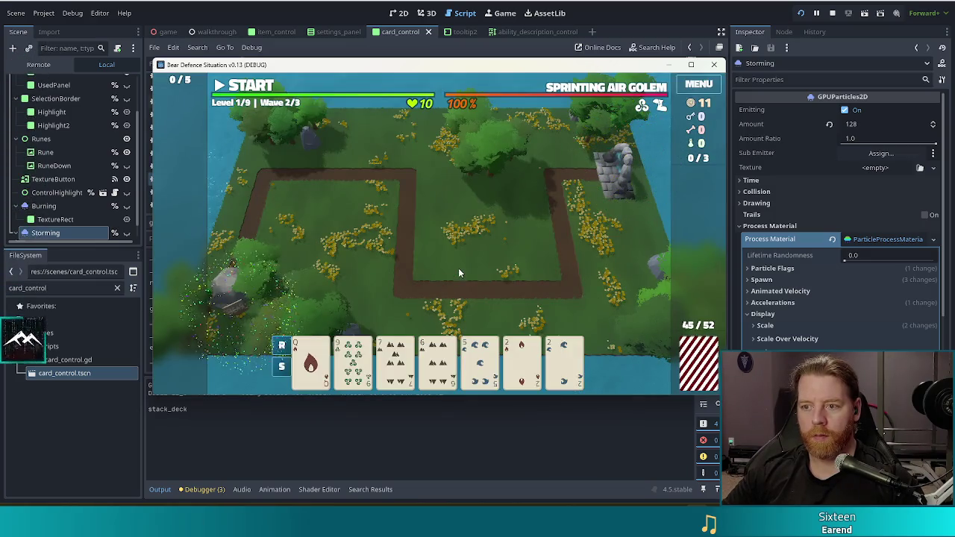
pyautogui.click(445, 280)
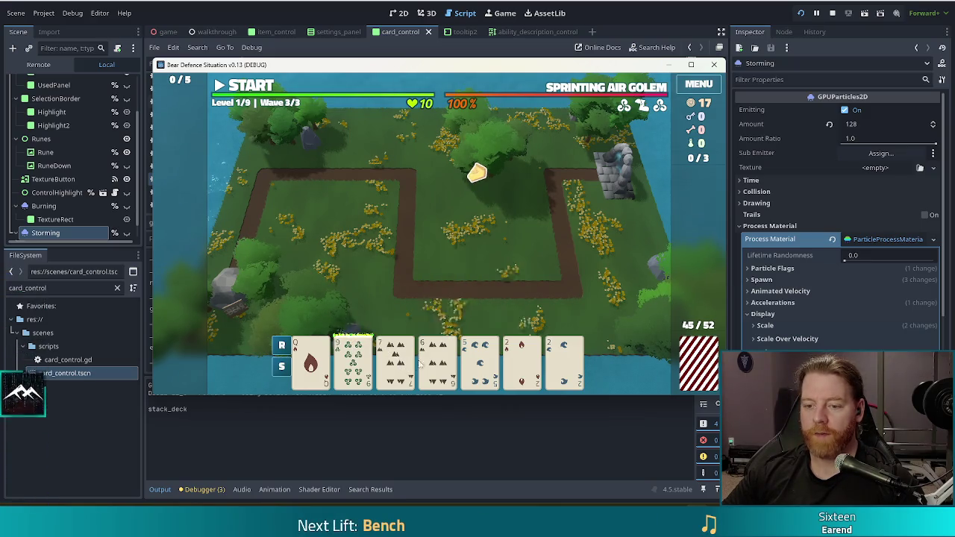
pyautogui.press('b')
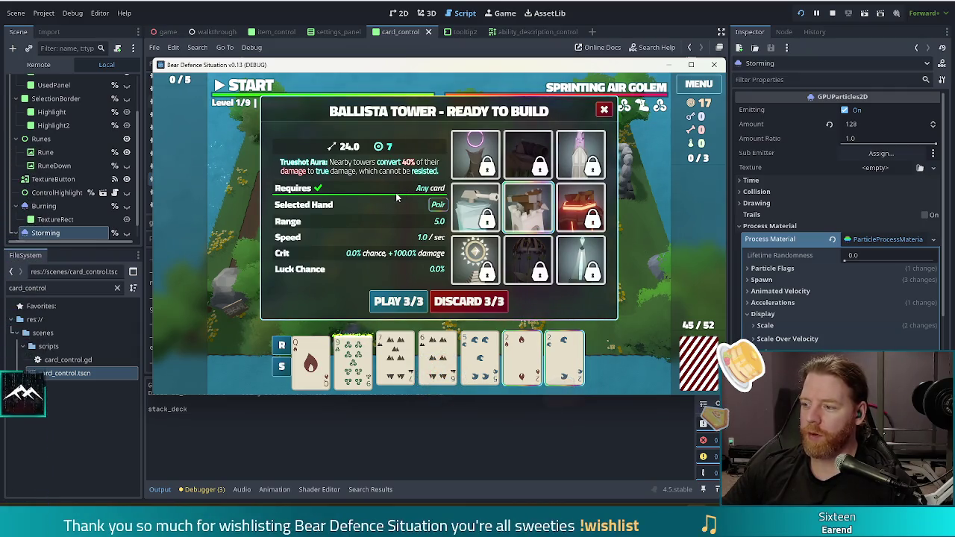
# Discard and redraw, then play the 9 of Fire and 9 of Wind pair as a ballista tower right of centre.
pyautogui.click(457, 299)
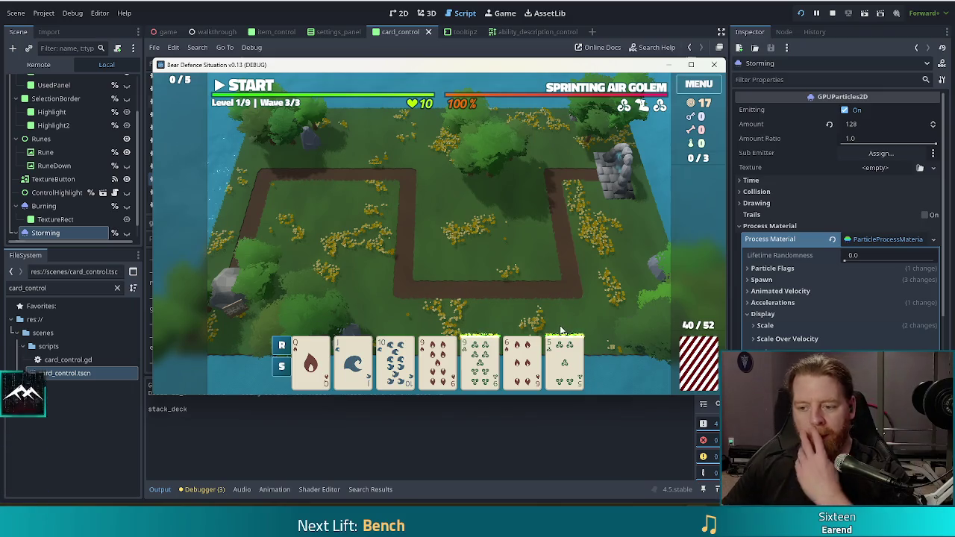
pyautogui.moveTo(468, 367)
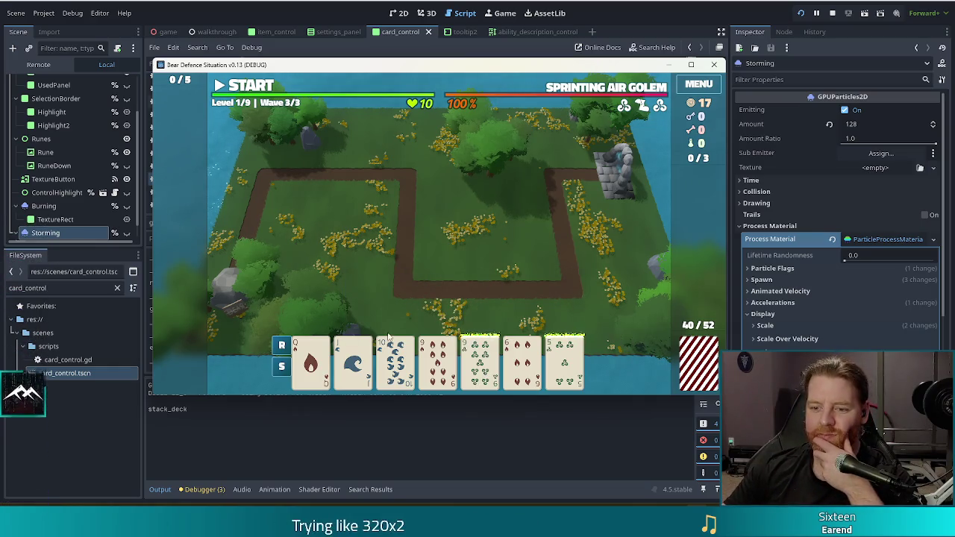
pyautogui.click(437, 362)
pyautogui.click(480, 362)
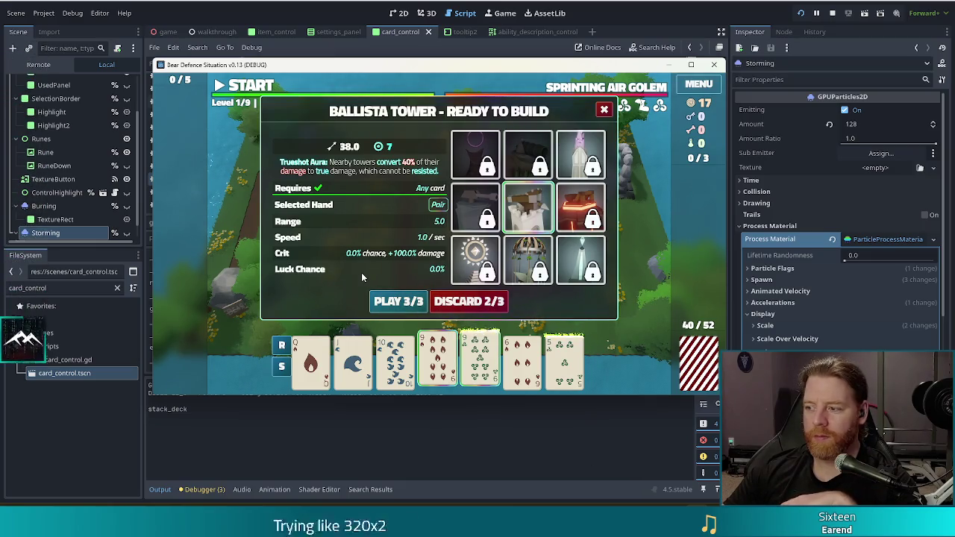
pyautogui.click(399, 301)
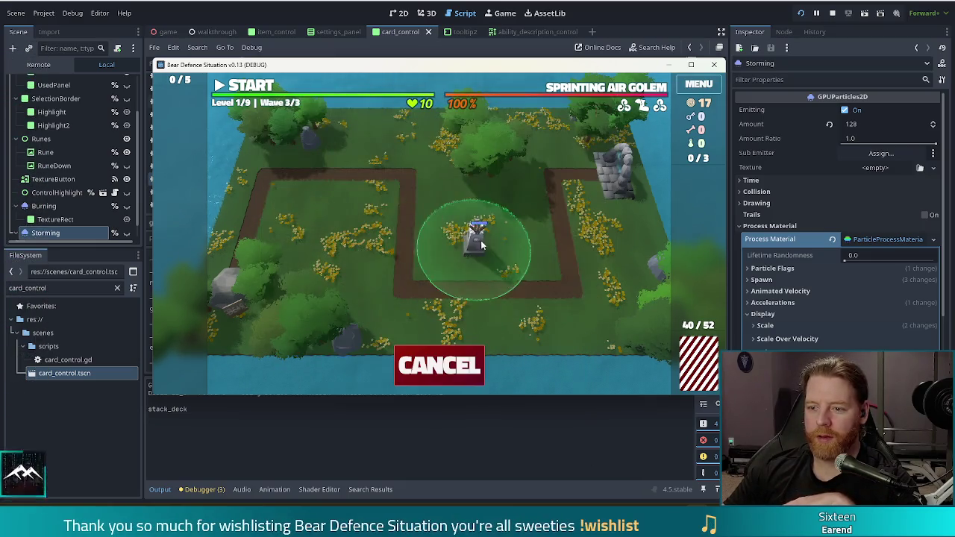
pyautogui.click(521, 247)
# Select and return the 5 of Earth card, inspect the hand, then stop the running game.
pyautogui.click(523, 360)
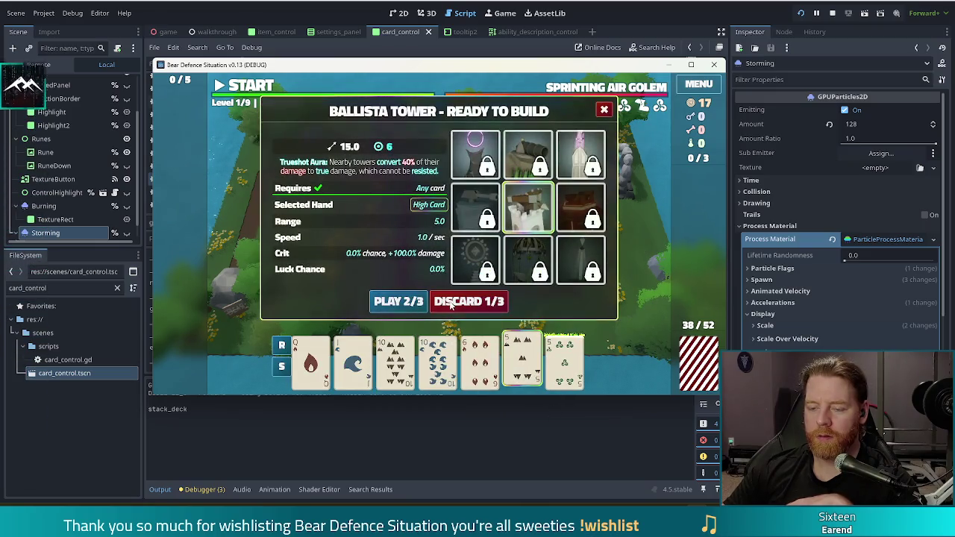
pyautogui.click(522, 360)
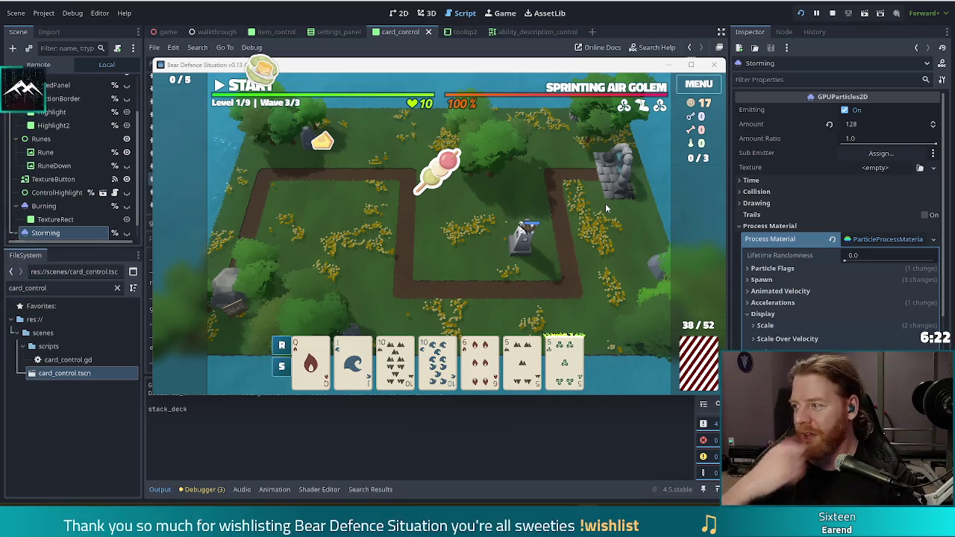
pyautogui.moveTo(379, 348)
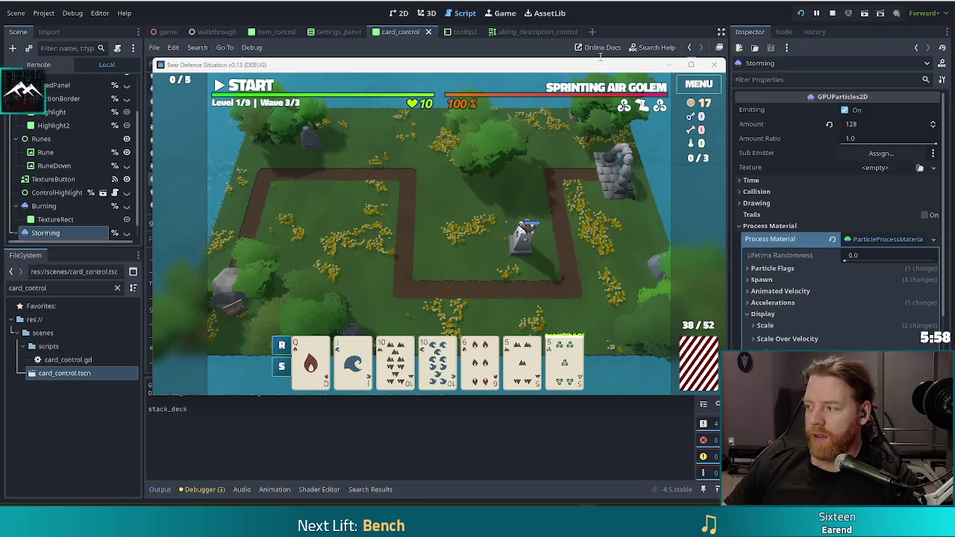
pyautogui.click(832, 12)
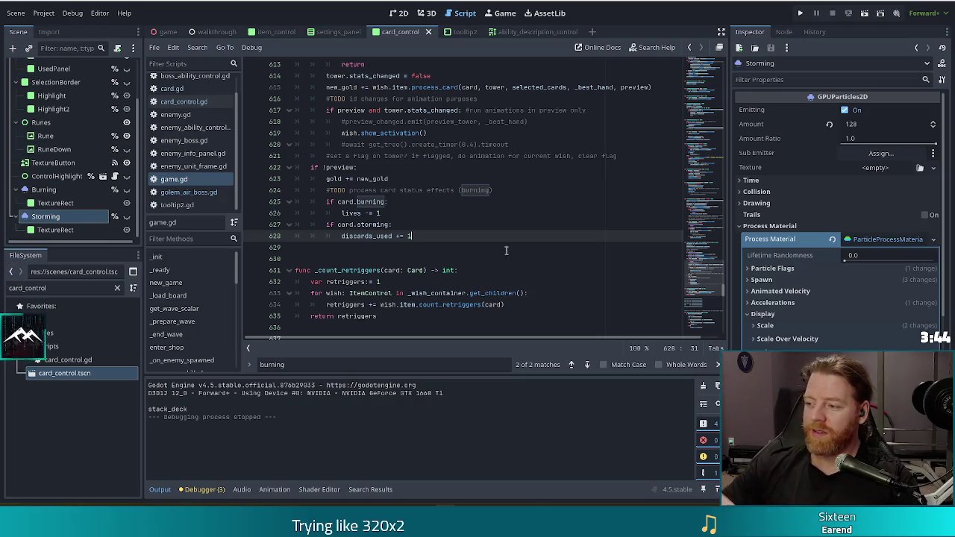
pyautogui.click(415, 223)
pyautogui.click(416, 235)
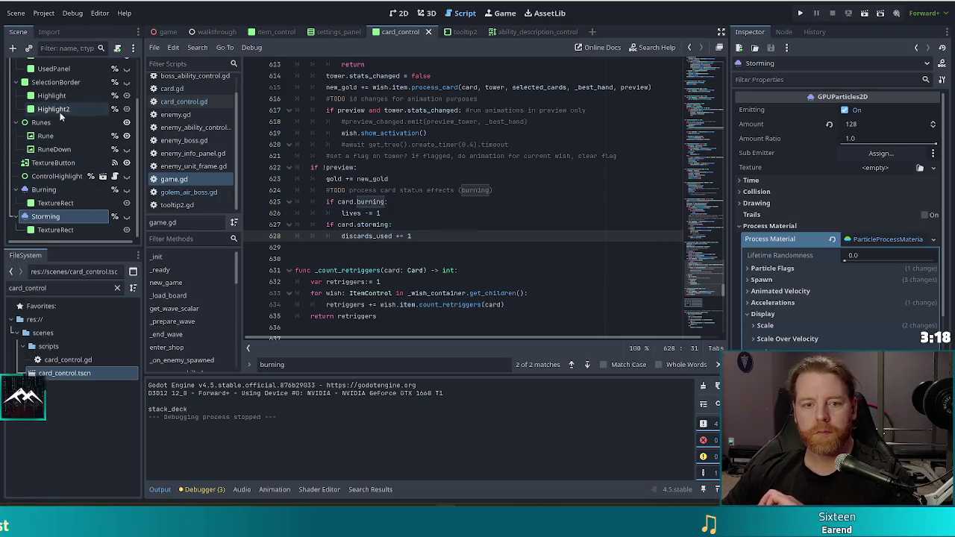
# Duplicate UsedPanel and move the copy between the Burning and Storming nodes.
pyautogui.scroll(2, 90, 156)
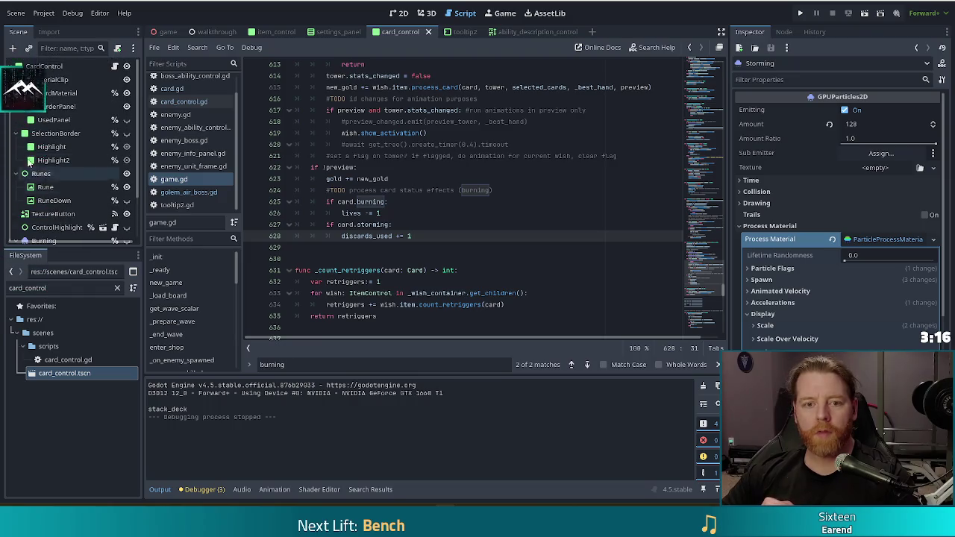
pyautogui.click(107, 119)
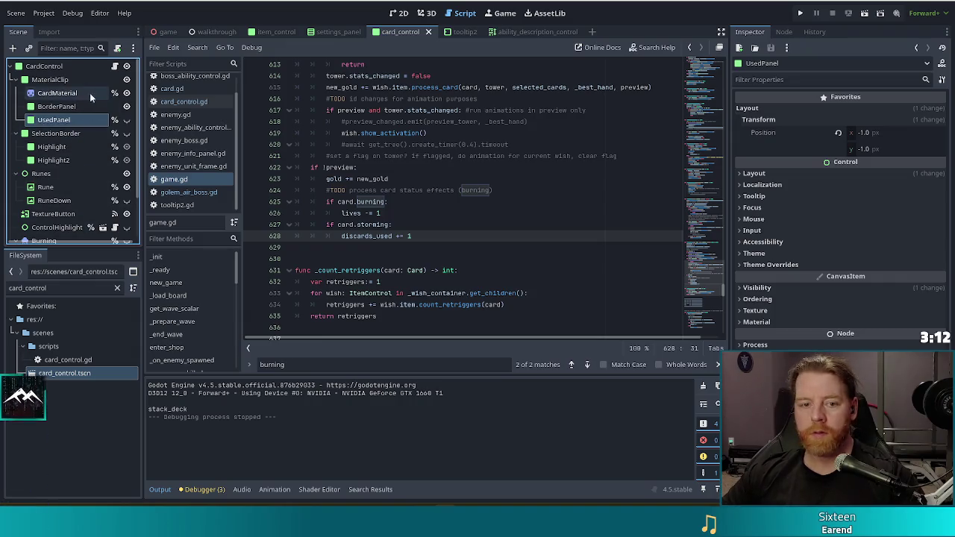
pyautogui.hotkey('ctrl', 'd')
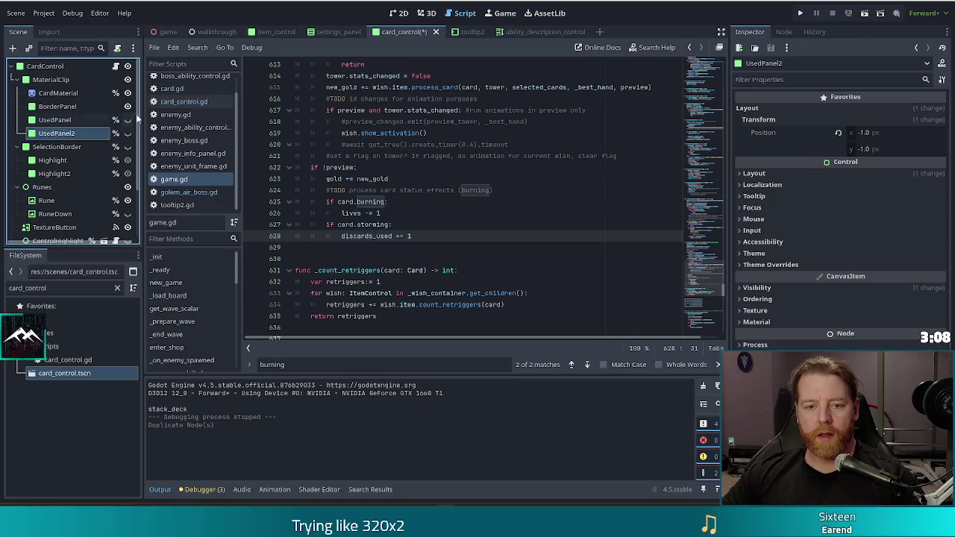
pyautogui.scroll(-3, 134, 179)
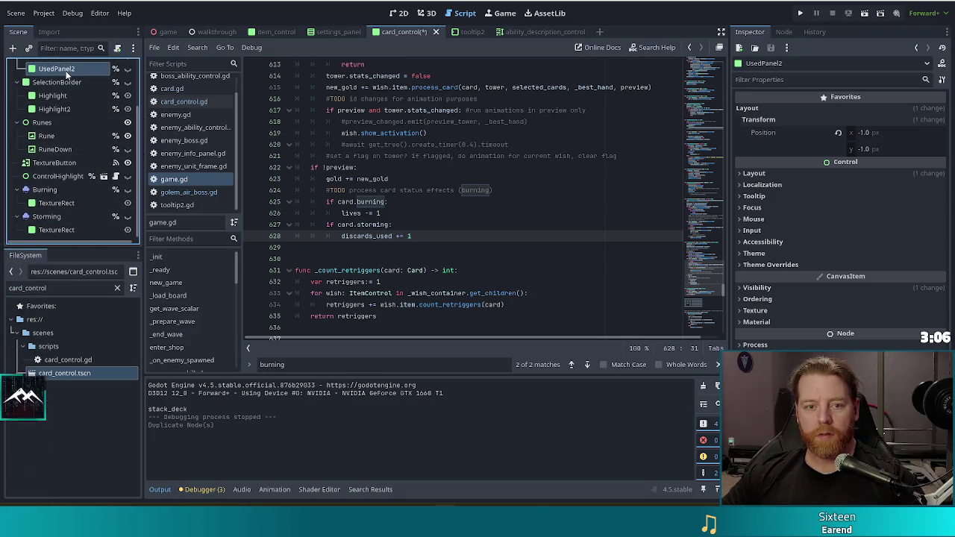
pyautogui.moveTo(66, 72)
pyautogui.mouseDown()
pyautogui.moveTo(47, 231)
pyautogui.moveTo(47, 71)
pyautogui.moveTo(65, 198)
pyautogui.moveTo(44, 252)
pyautogui.moveTo(37, 241)
pyautogui.moveTo(53, 198)
pyautogui.mouseUp()
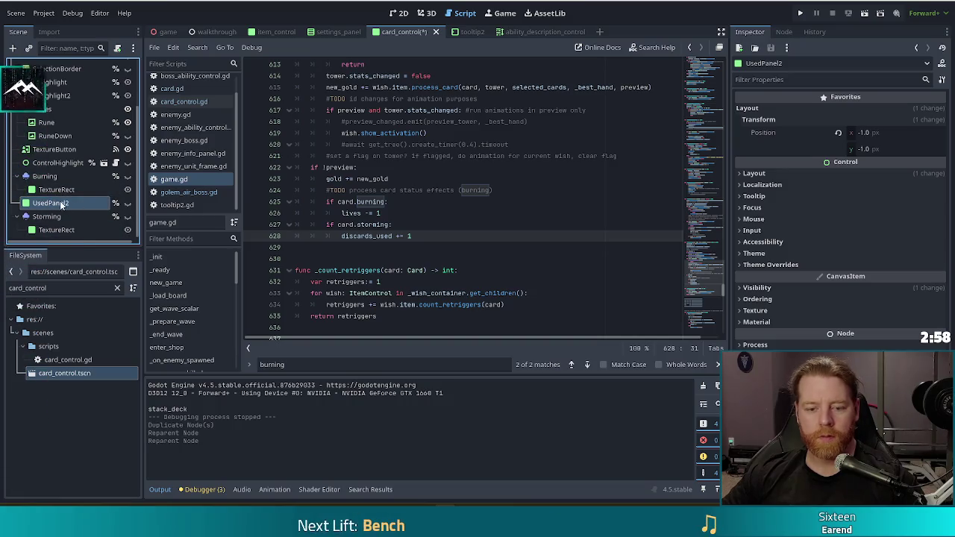
# Rename the copied panel to Grounding.
pyautogui.press('F2')
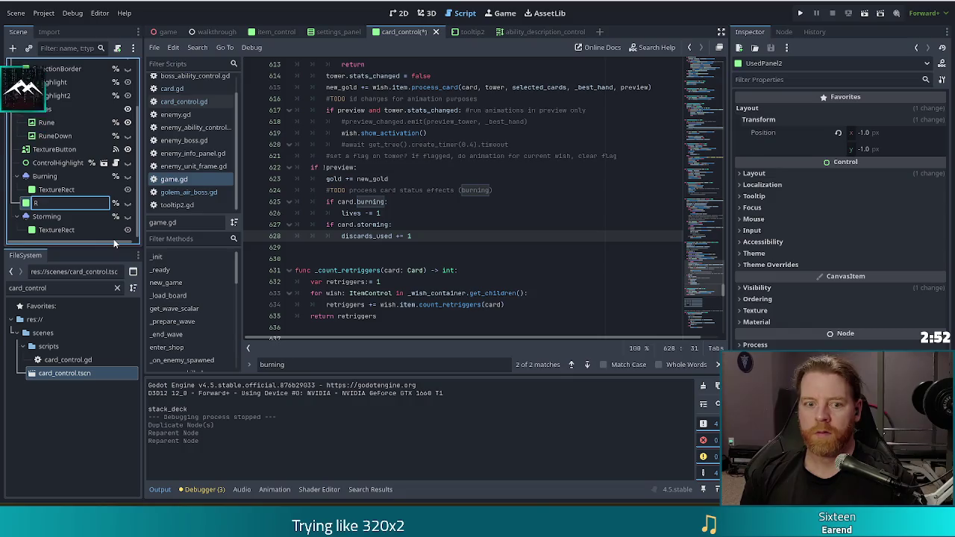
pyautogui.press('BackSpace')
pyautogui.write('Grounding')
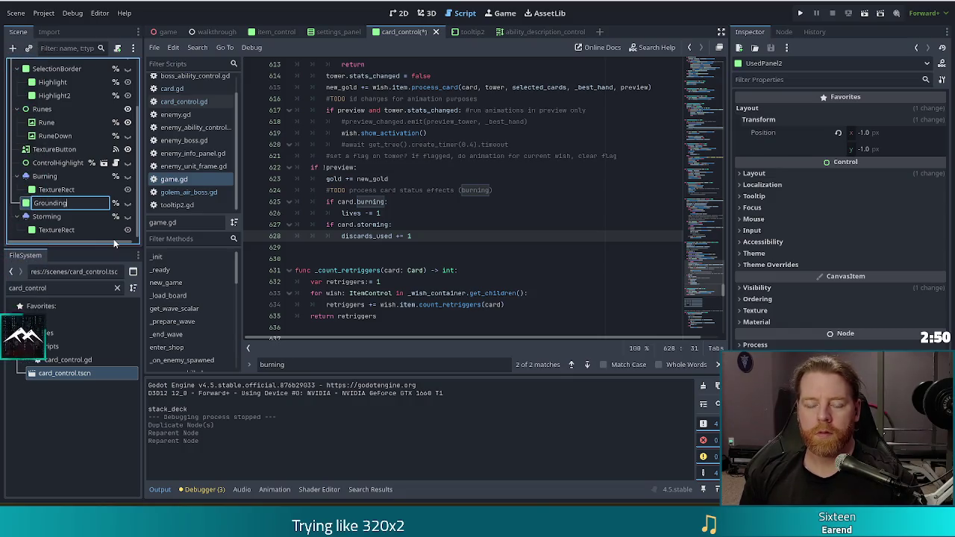
pyautogui.press('Return')
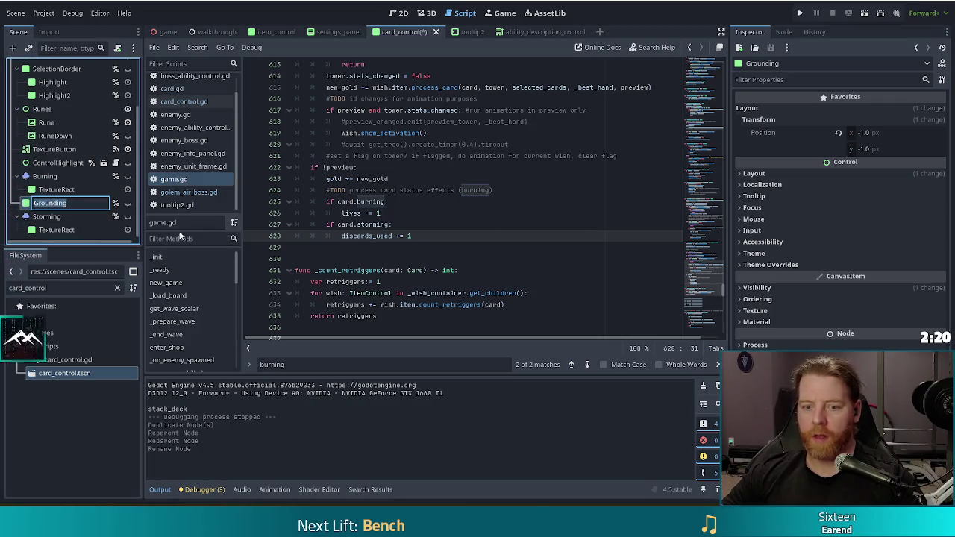
# Give Grounding's Panel style theme override a New StyleBoxFlat.
pyautogui.click(772, 266)
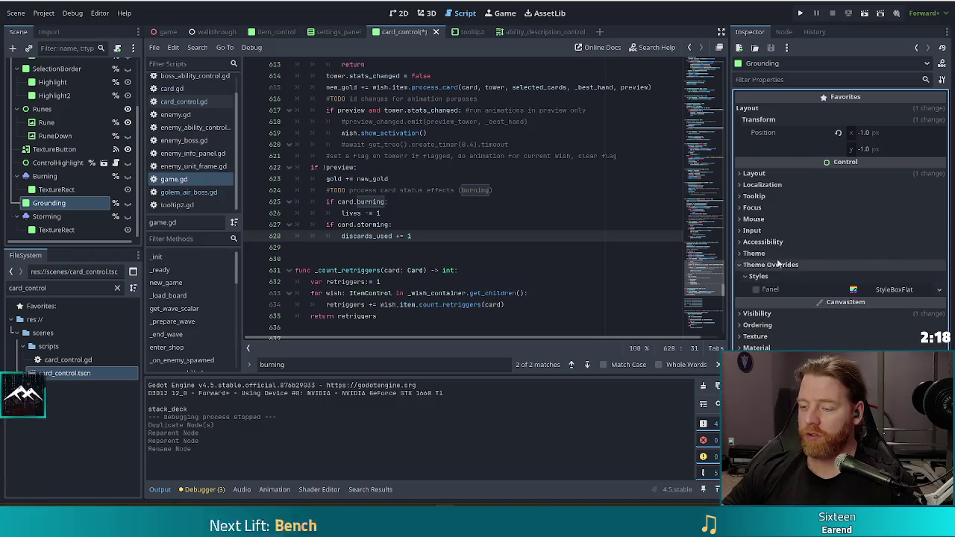
pyautogui.click(891, 290)
pyautogui.rightClick(891, 292)
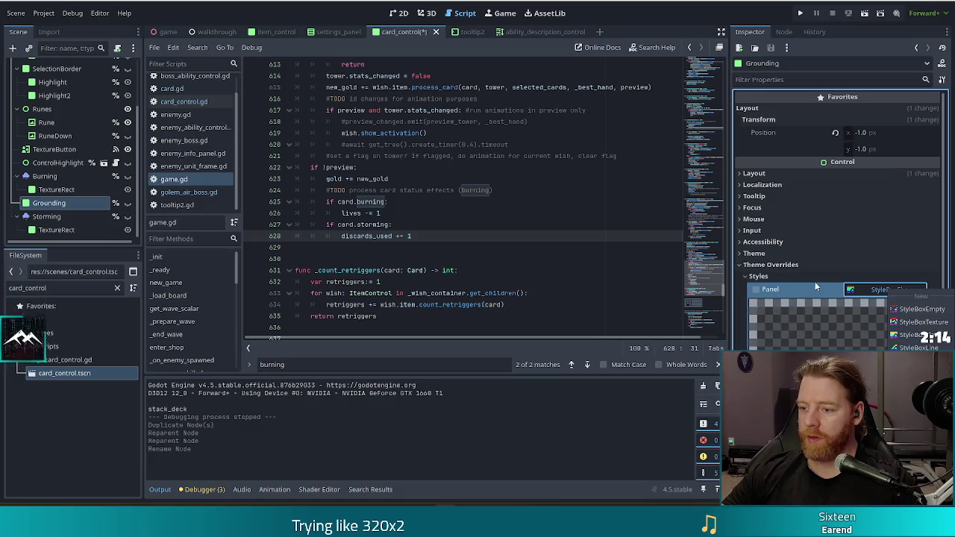
pyautogui.click(804, 290)
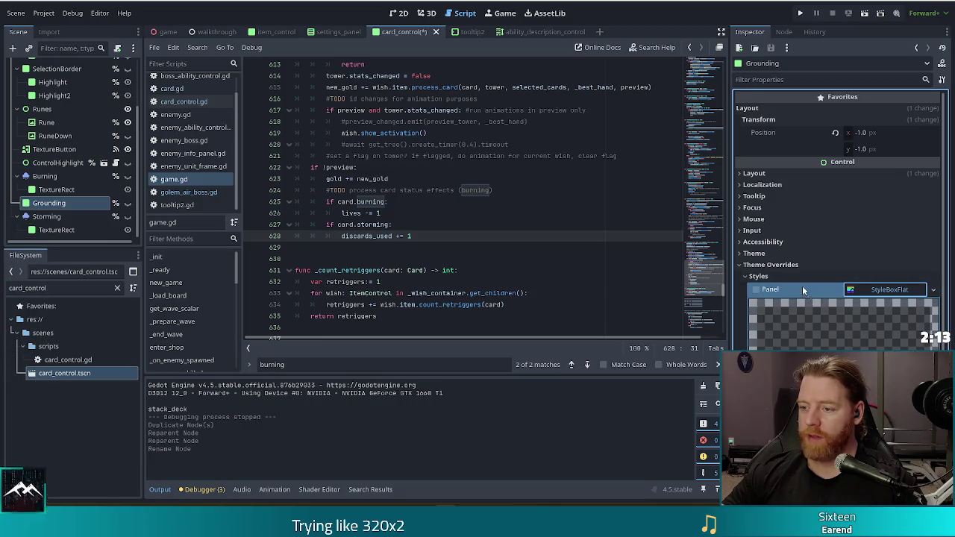
pyautogui.click(901, 291)
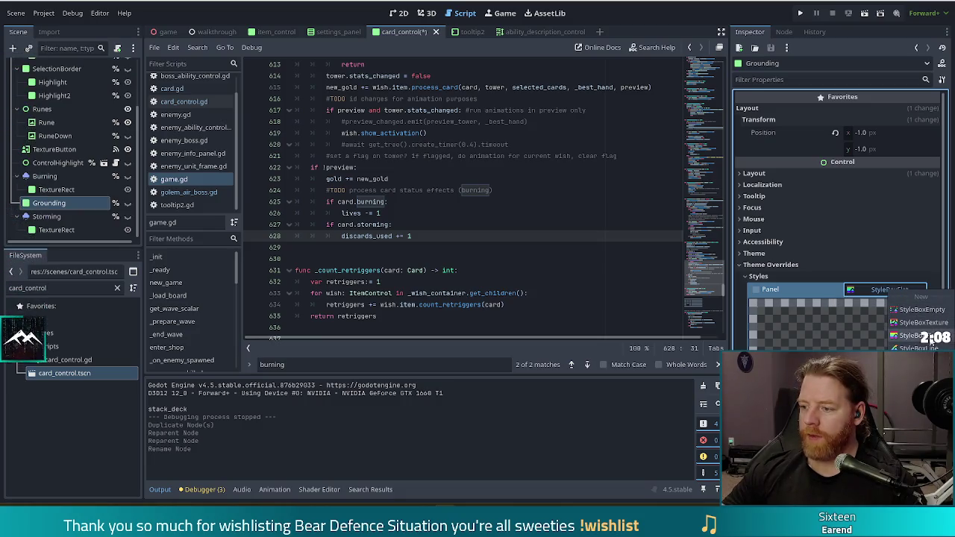
pyautogui.click(922, 335)
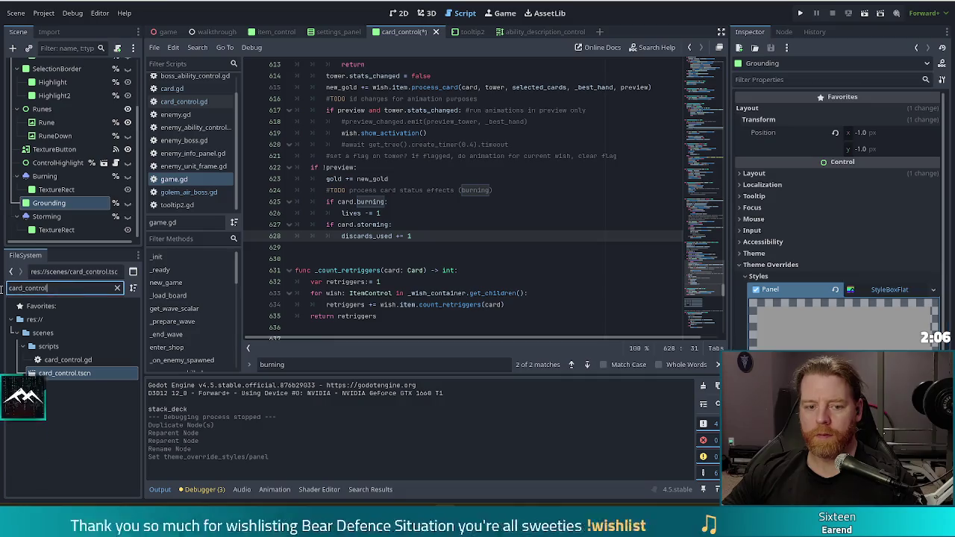
pyautogui.moveTo(48, 287); pyautogui.dragTo(2, 287)
pyautogui.write('styl')
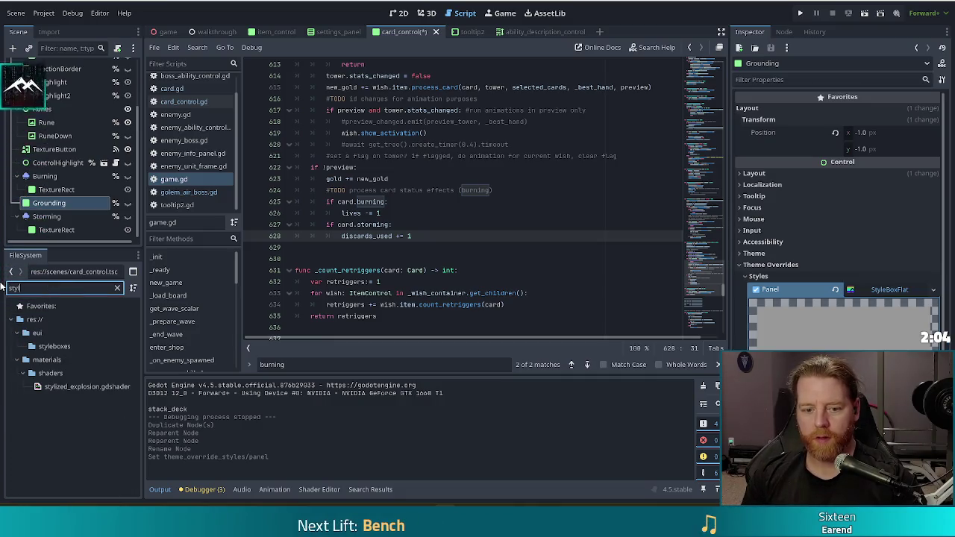
pyautogui.press('BackSpace')
pyautogui.press('BackSpace')
pyautogui.press('BackSpace')
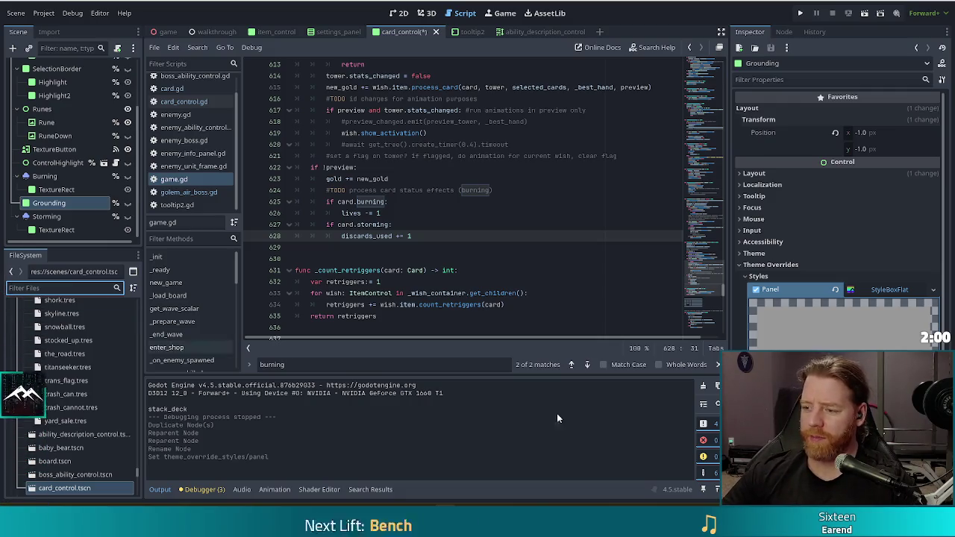
# Set the StyleBoxFlat background colour to black and save the card scene.
pyautogui.scroll(-2, 739, 338)
pyautogui.scroll(-2, 739, 338)
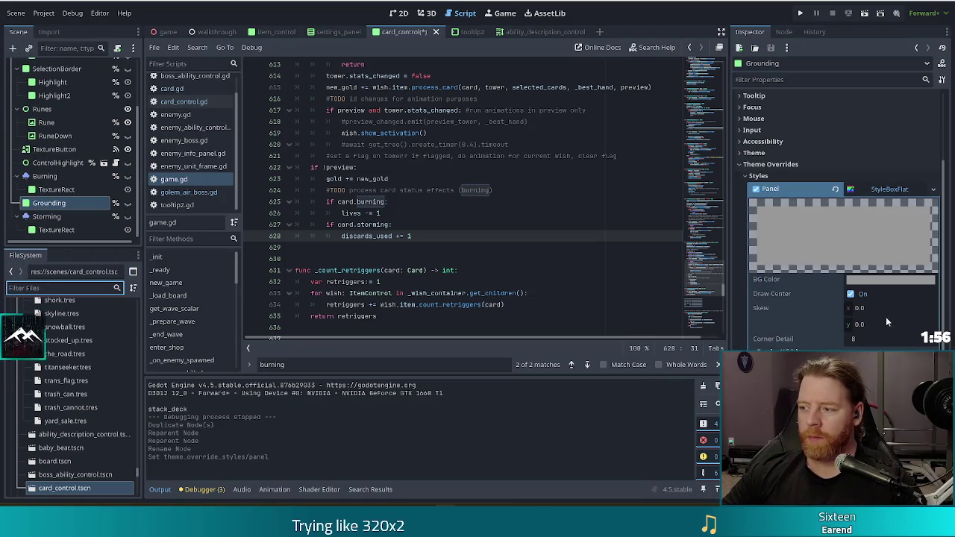
pyautogui.click(892, 280)
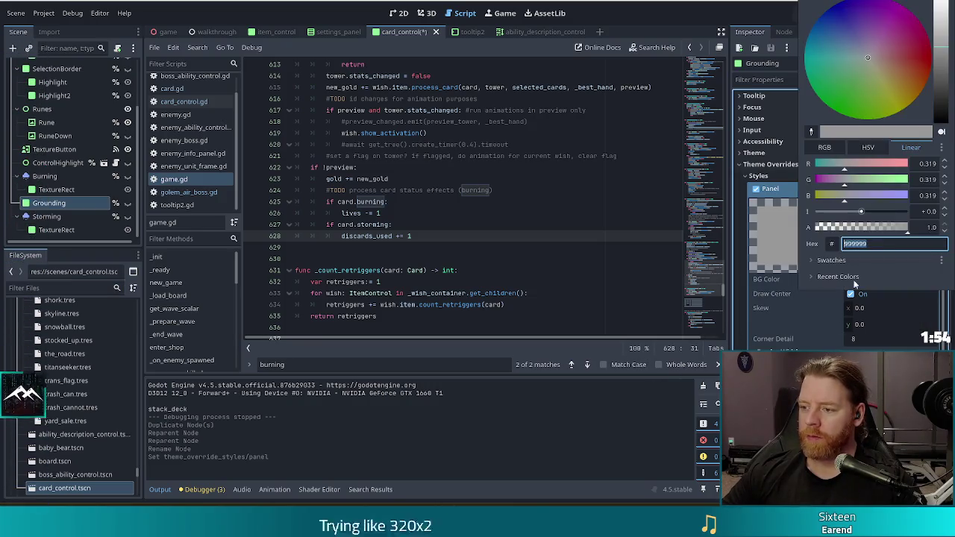
pyautogui.click(888, 56)
pyautogui.click(653, 15)
pyautogui.hotkey('ctrl', 's')
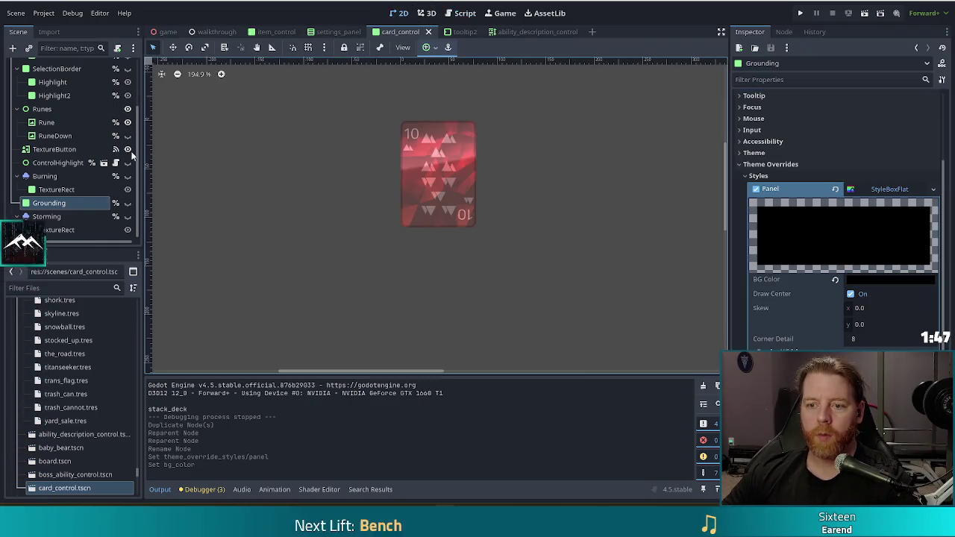
pyautogui.hotkey('ctrl', 'F1')
pyautogui.click(128, 203)
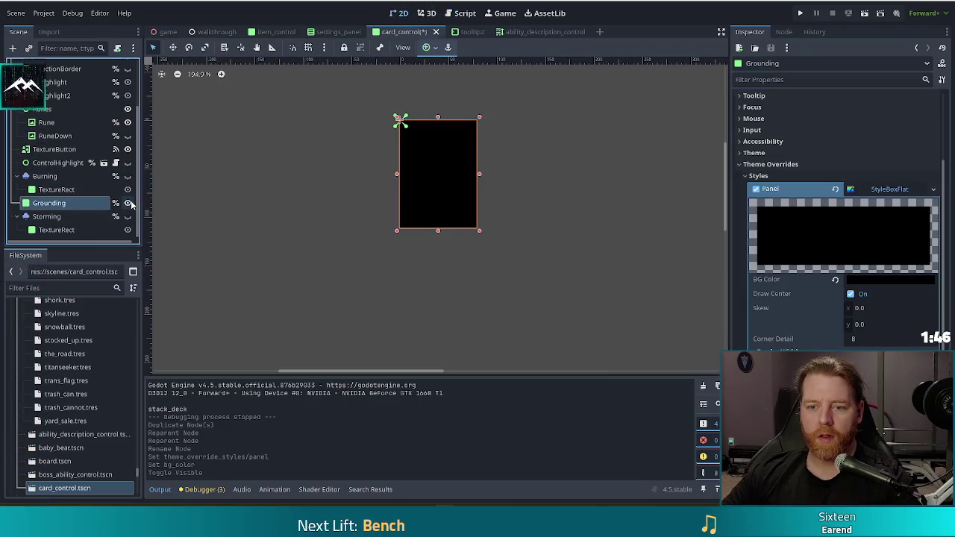
pyautogui.click(461, 315)
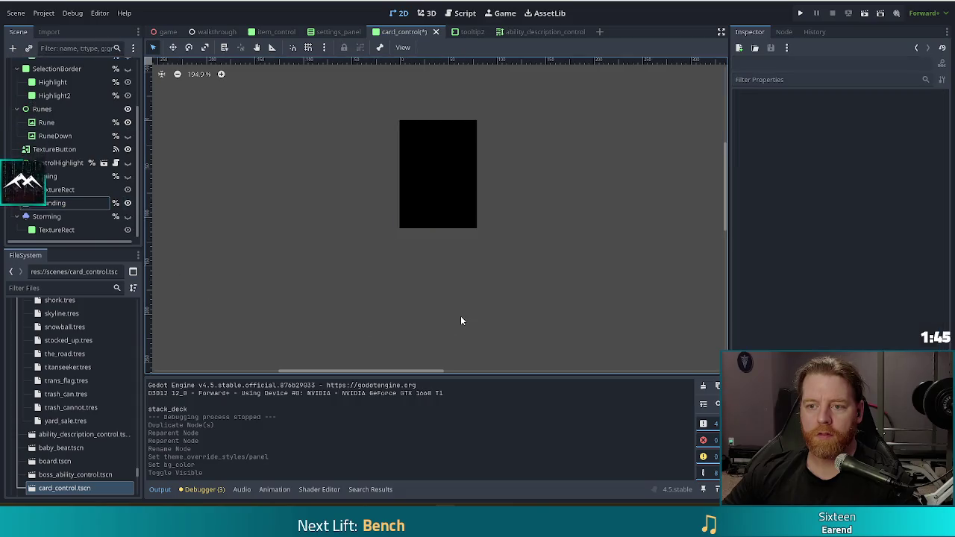
pyautogui.click(128, 203)
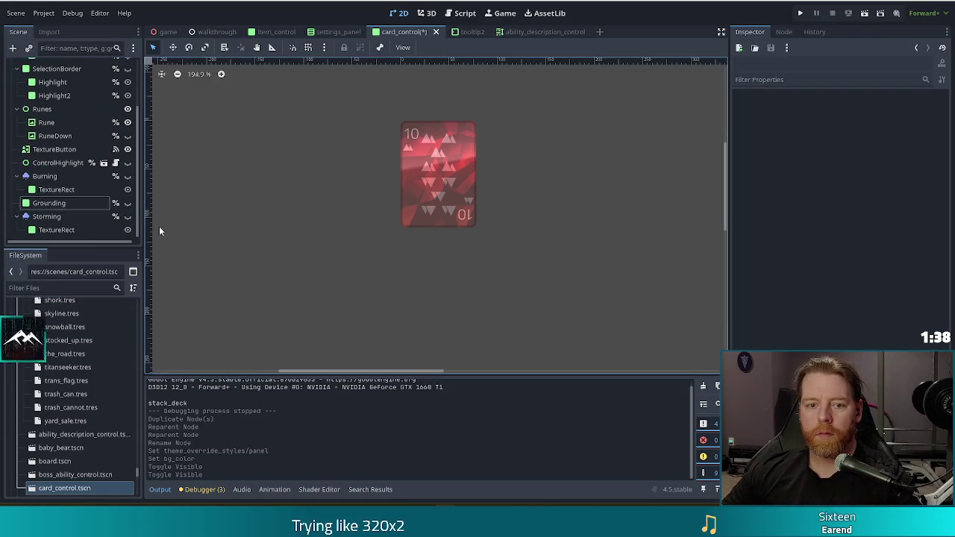
pyautogui.click(64, 203)
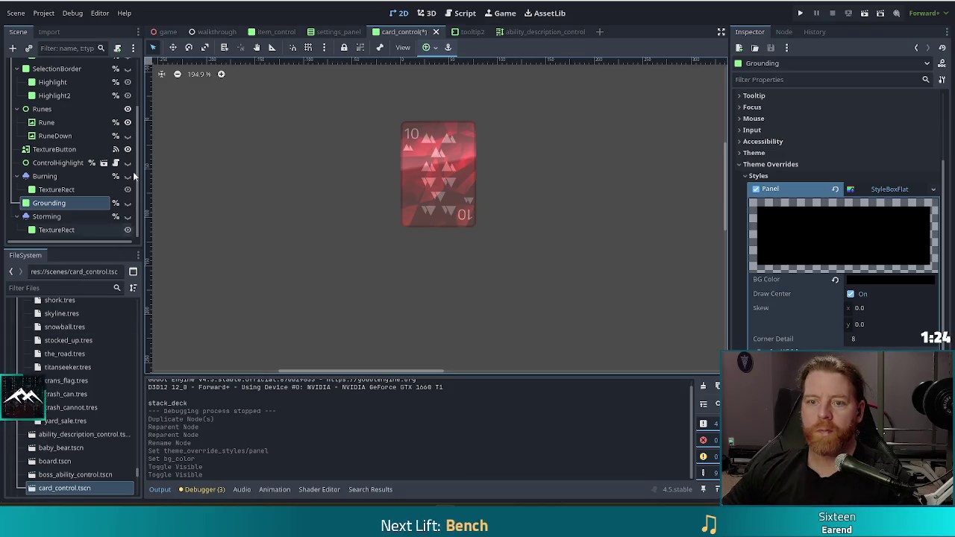
pyautogui.click(429, 13)
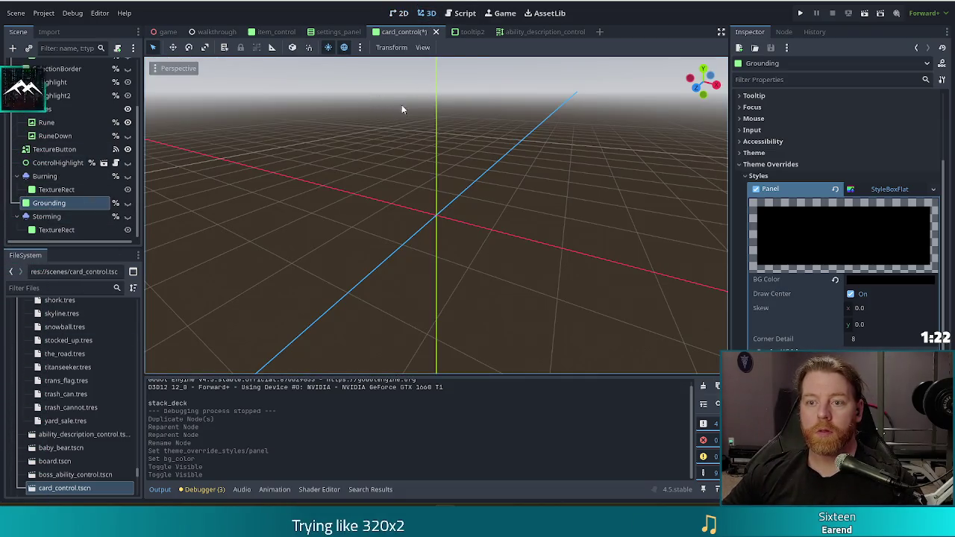
pyautogui.click(463, 13)
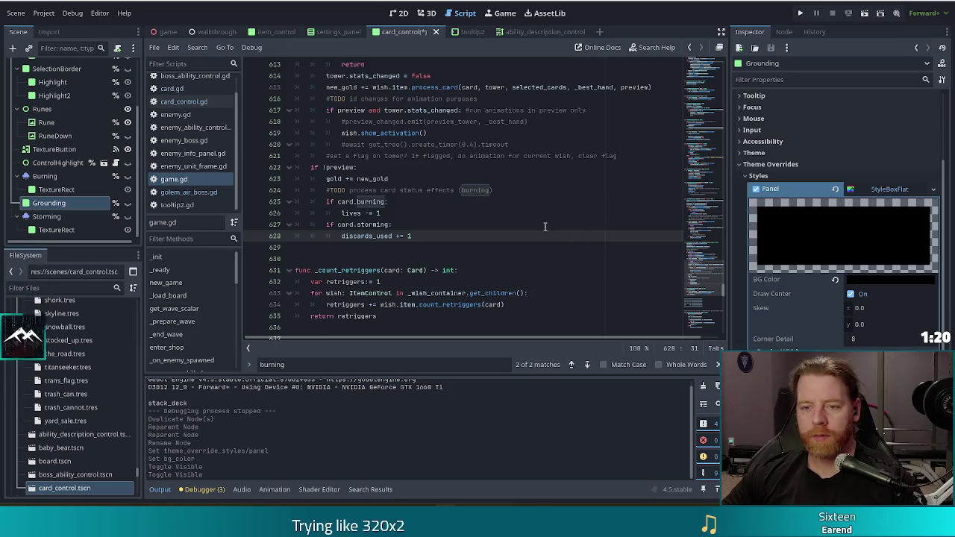
pyautogui.moveTo(704, 274); pyautogui.dragTo(697, 146)
pyautogui.click(198, 101)
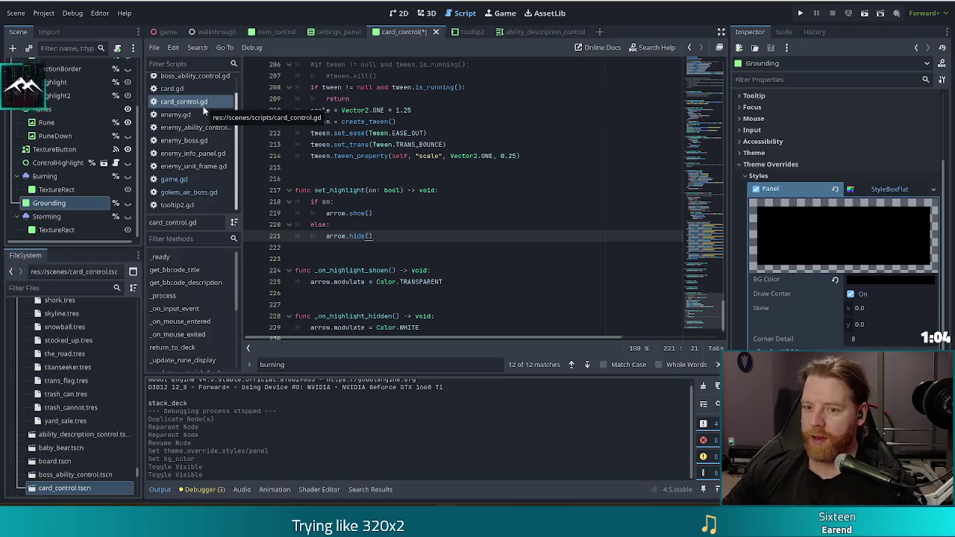
pyautogui.click(713, 100)
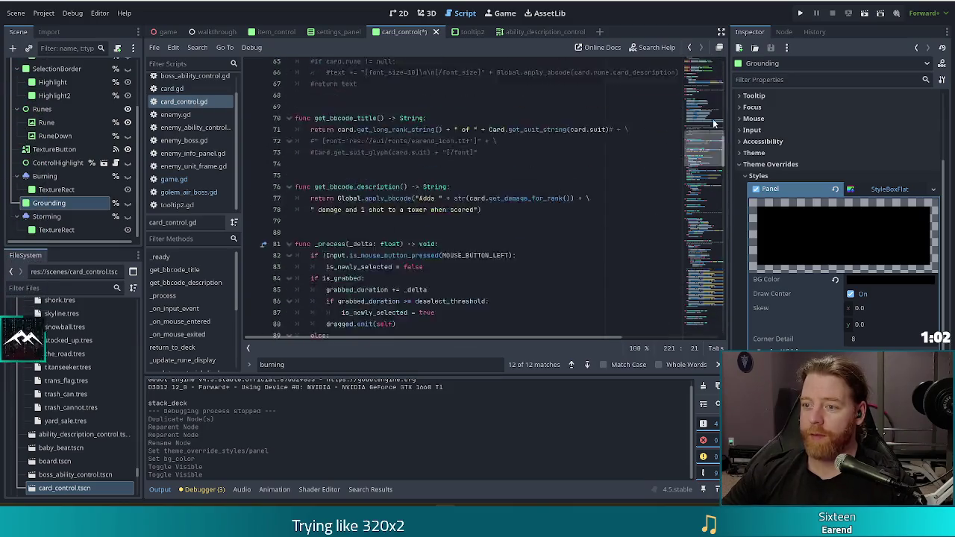
pyautogui.scroll(5, 718, 90)
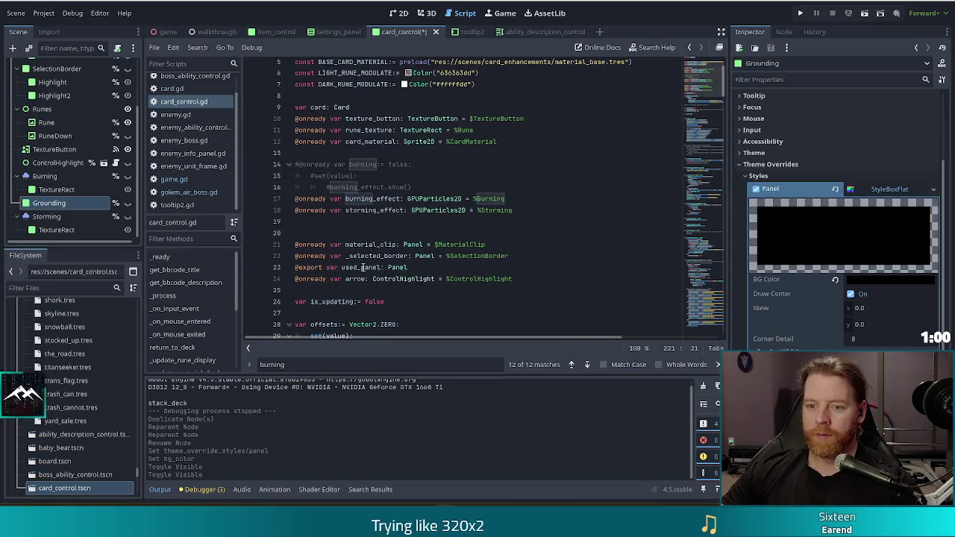
pyautogui.click(313, 222)
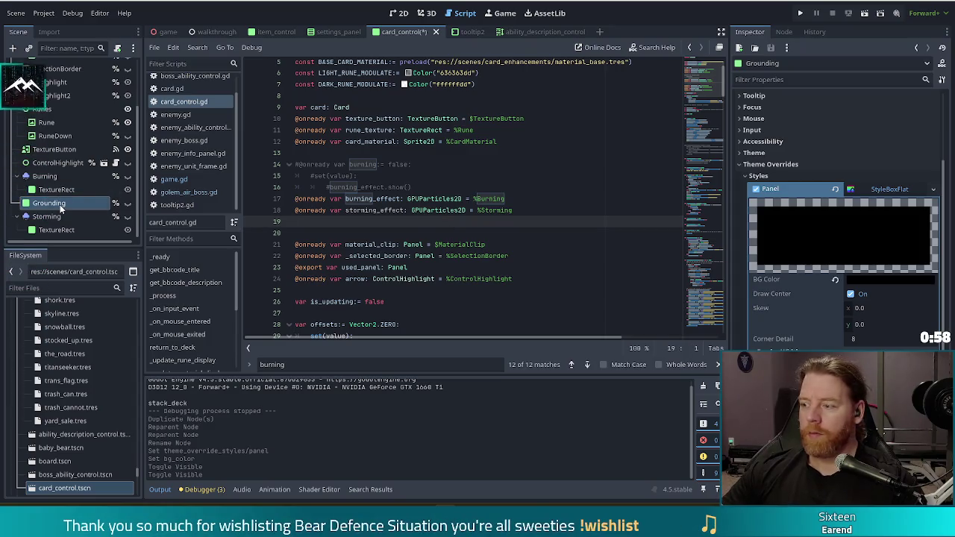
pyautogui.moveTo(62, 209); pyautogui.dragTo(296, 221)
pyautogui.click(376, 242)
pyautogui.press('BackSpace')
pyautogui.hotkey('ctrl', 's')
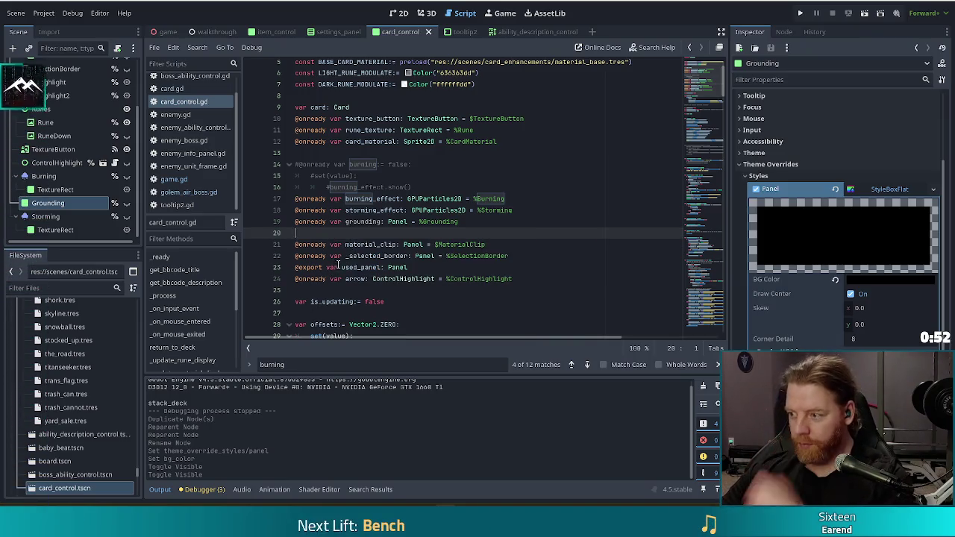
# Start renaming the line 19 grounding variable by appending an underscore.
pyautogui.click(382, 222)
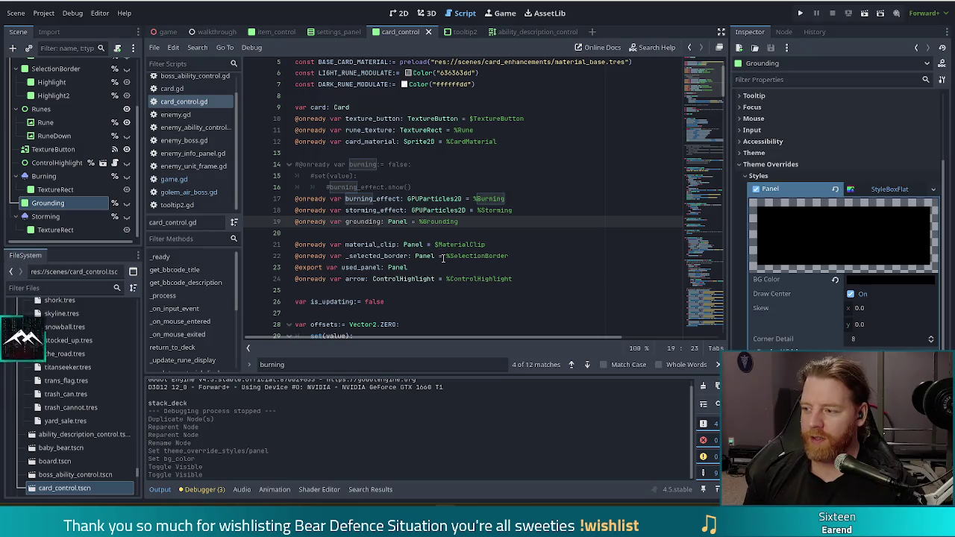
pyautogui.write('_')
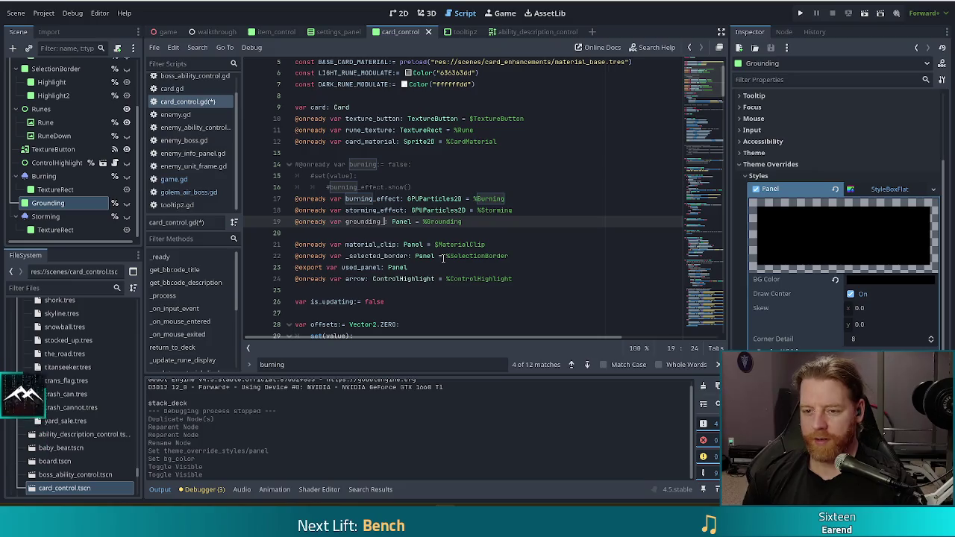
pyautogui.write('effect')
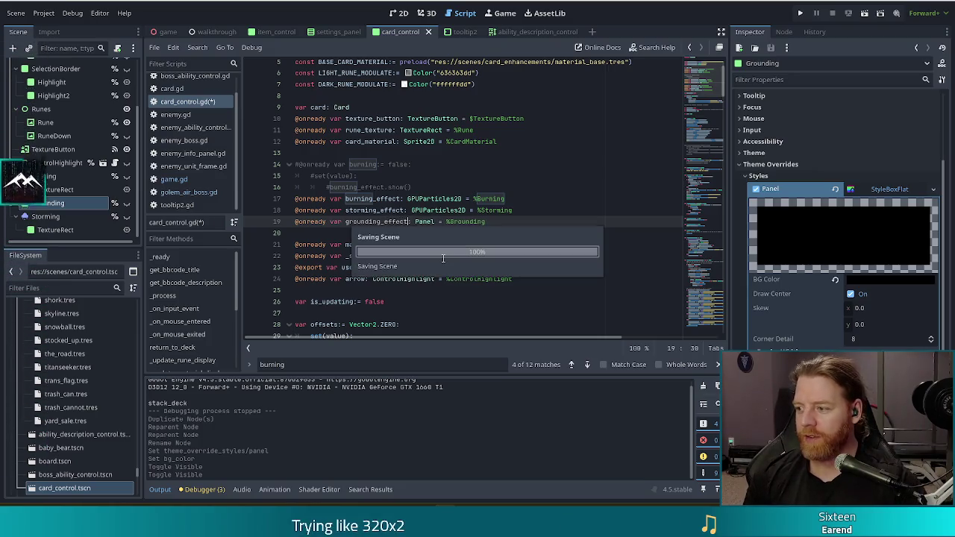
pyautogui.hotkey('ctrl', 's')
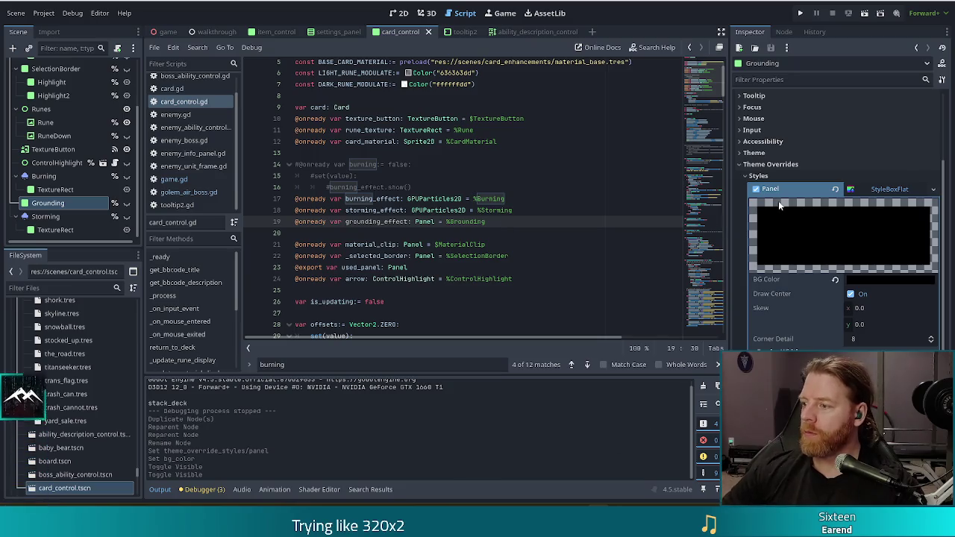
pyautogui.click(515, 210)
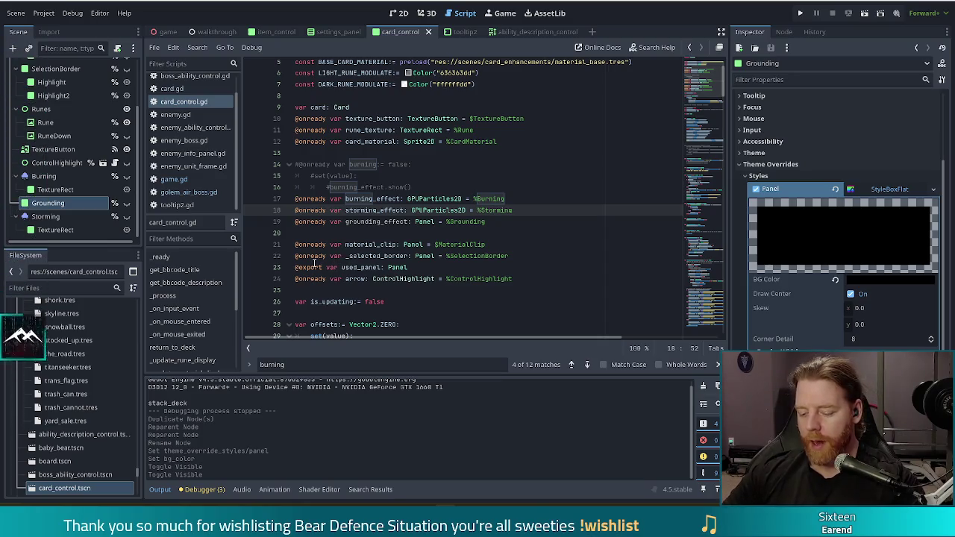
pyautogui.moveTo(315, 265)
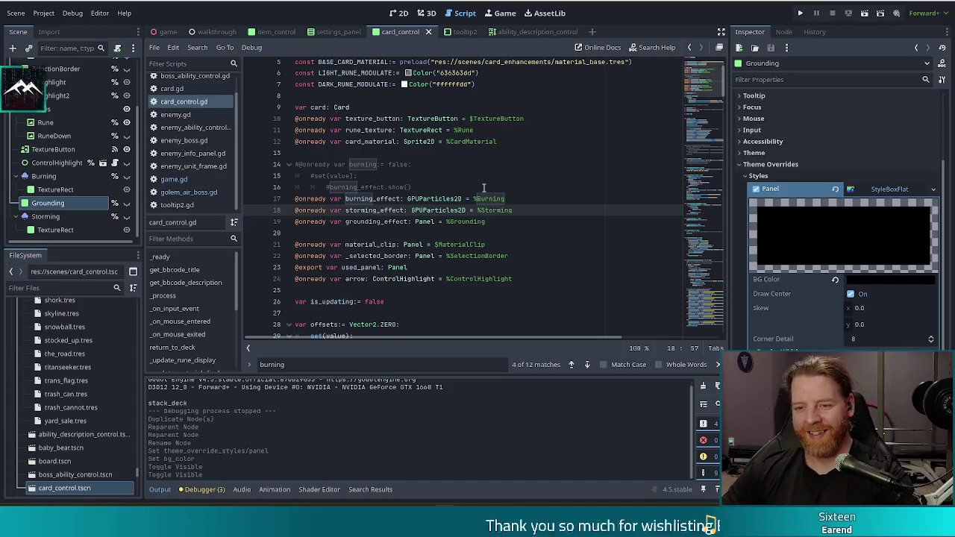
pyautogui.click(385, 222)
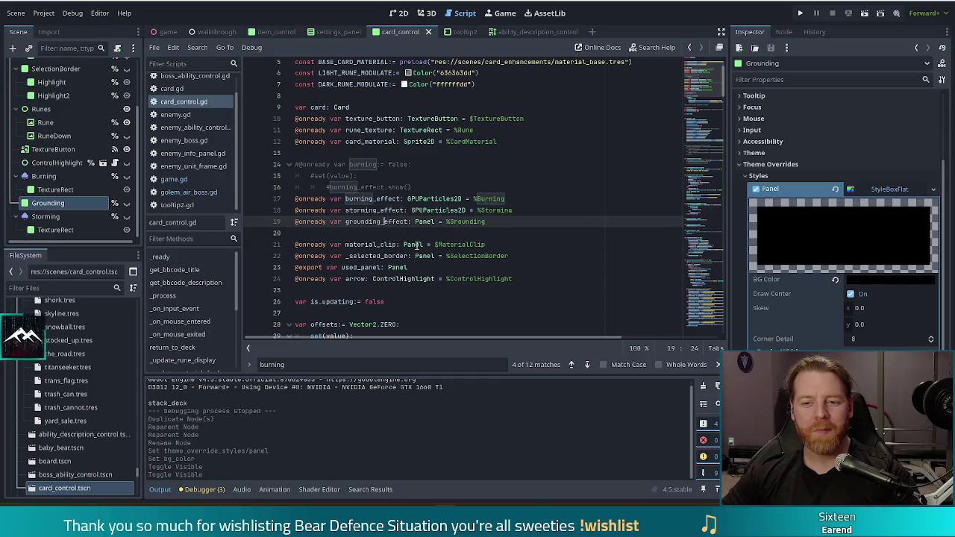
pyautogui.click(61, 287)
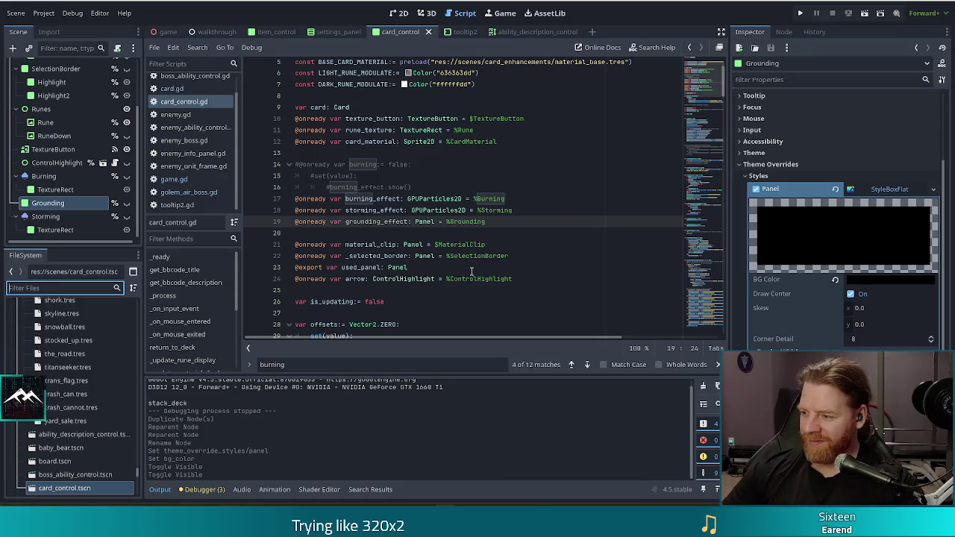
pyautogui.click(411, 222)
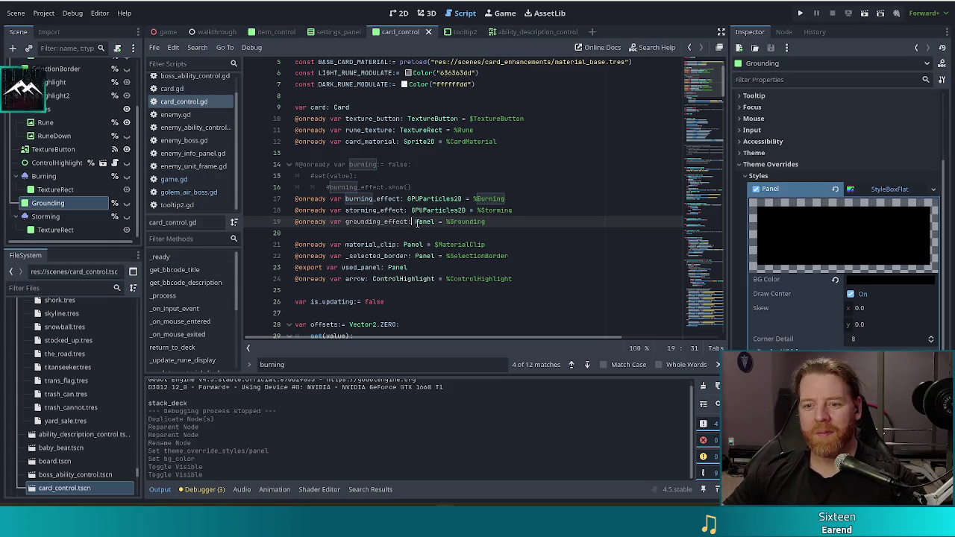
pyautogui.click(535, 220)
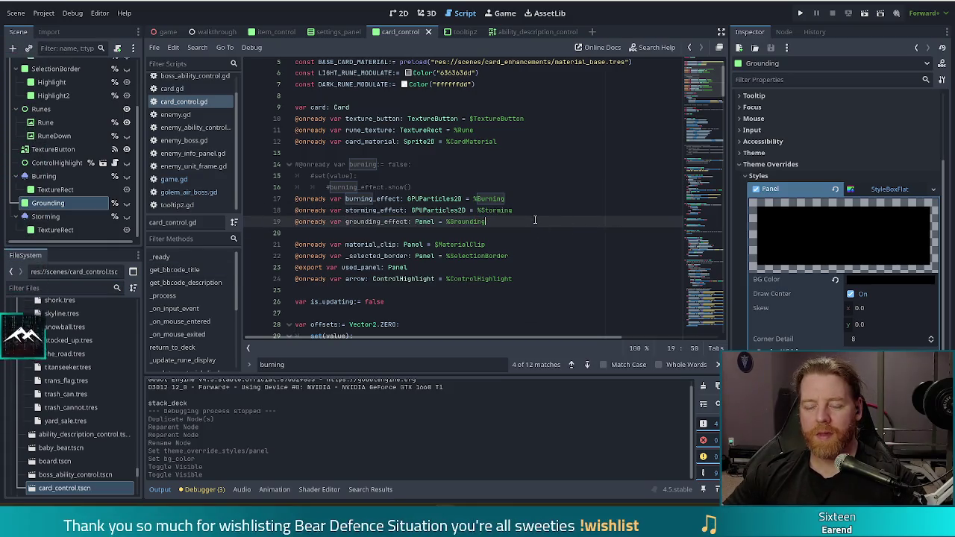
pyautogui.click(64, 281)
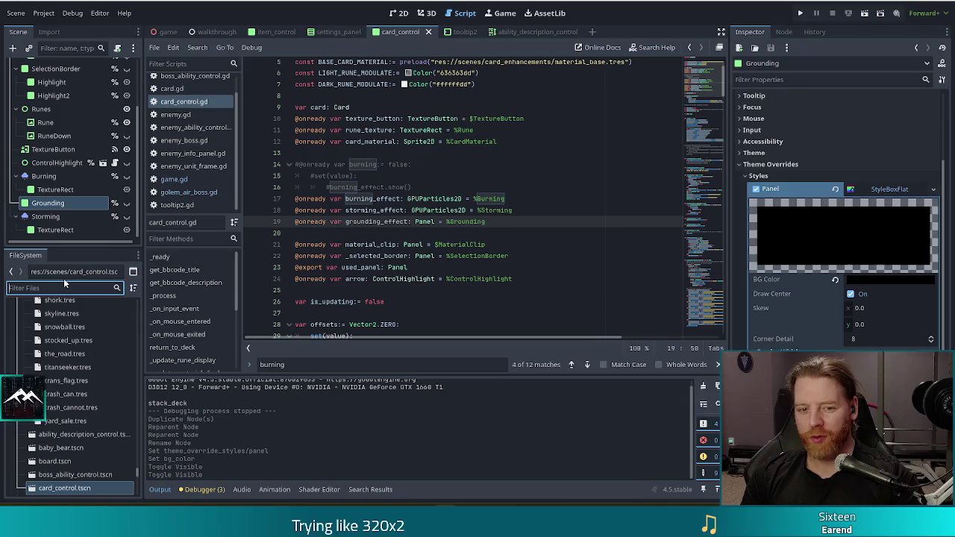
# Filter for 'earth golem' and revert golem_earth_boss.tres Hit Points from 500 to 100.
pyautogui.write('ea')
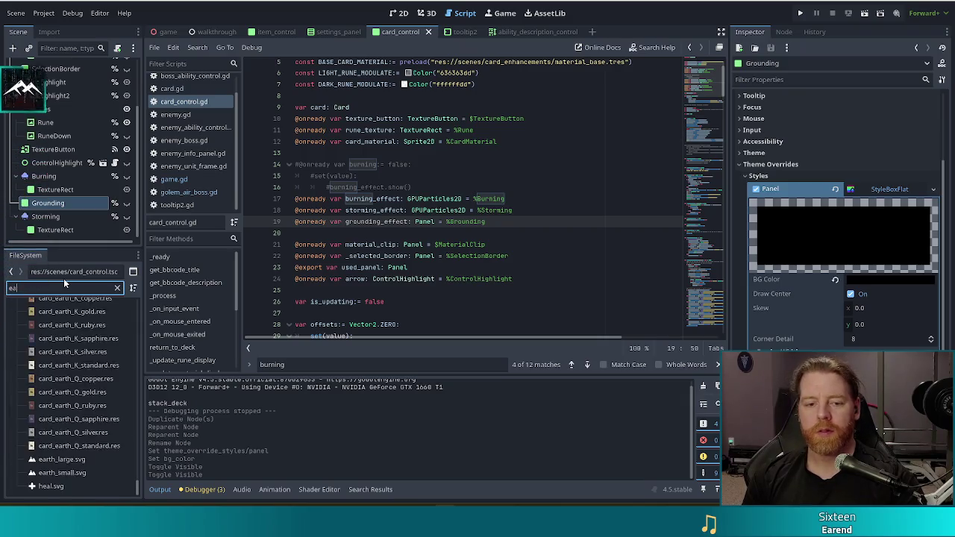
pyautogui.write('rth golem')
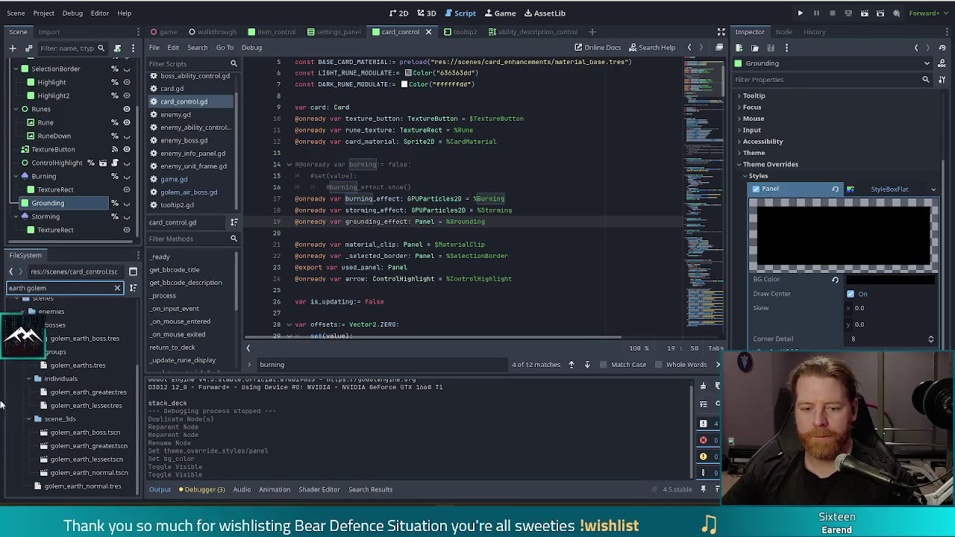
pyautogui.click(83, 489)
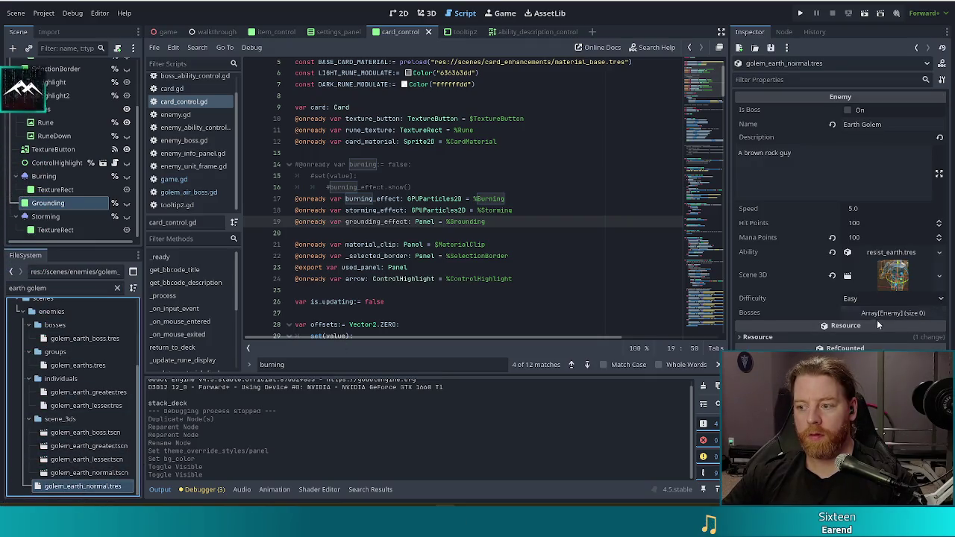
pyautogui.click(88, 340)
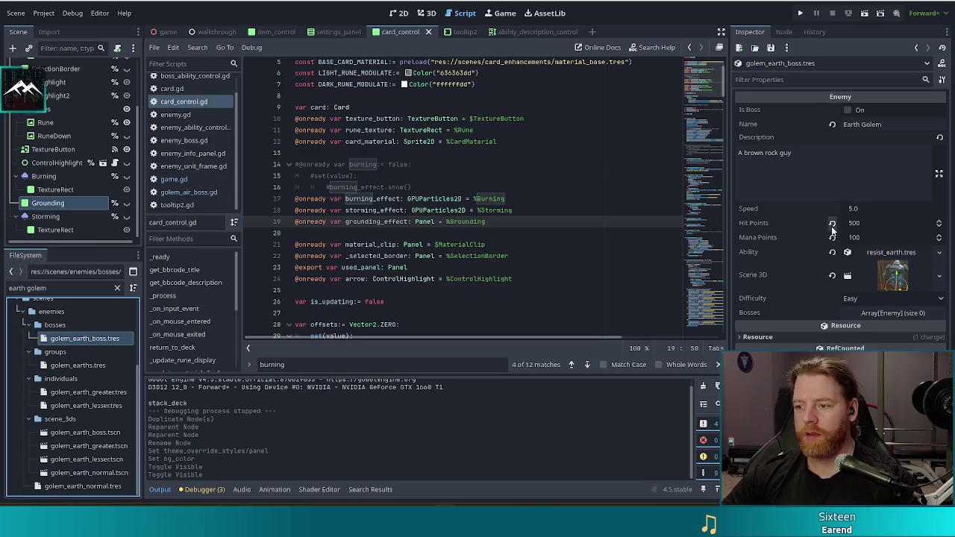
pyautogui.click(832, 223)
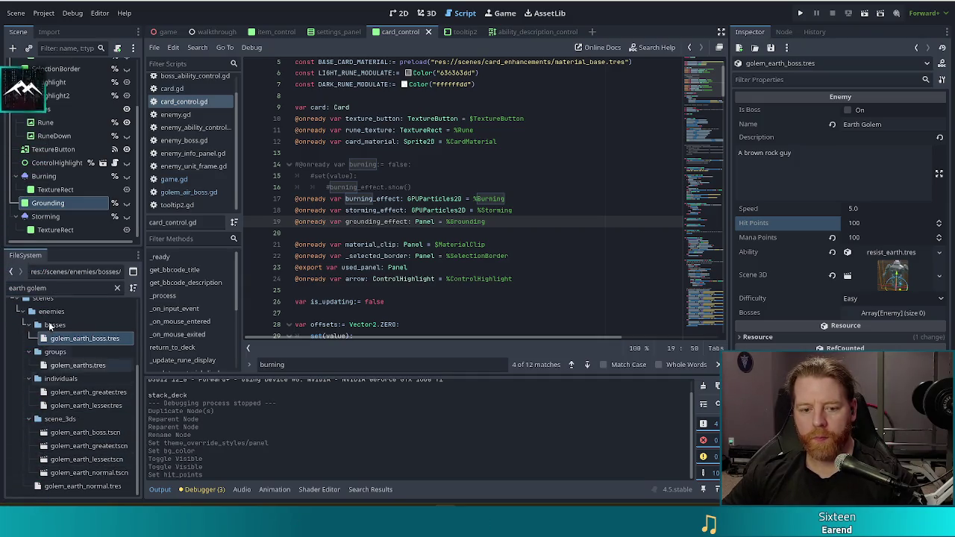
# Filter for 'fire' and duplicate golem_fire_boss.gd under the name golem_earth_boss.gd.
pyautogui.doubleClick(19, 289)
pyautogui.write('fire')
pyautogui.scroll(-2, 74, 388)
pyautogui.click(82, 458)
pyautogui.hotkey('ctrl', 'd')
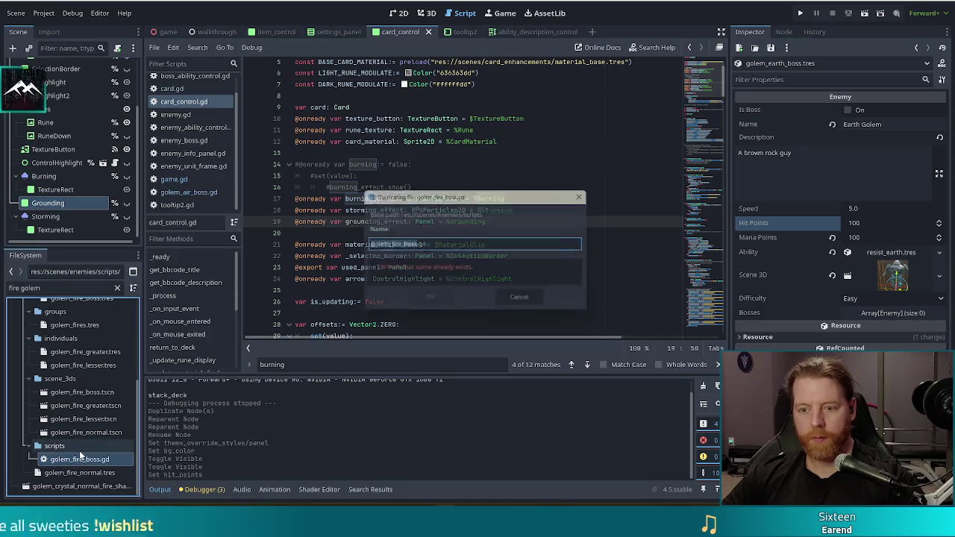
pyautogui.click(397, 249)
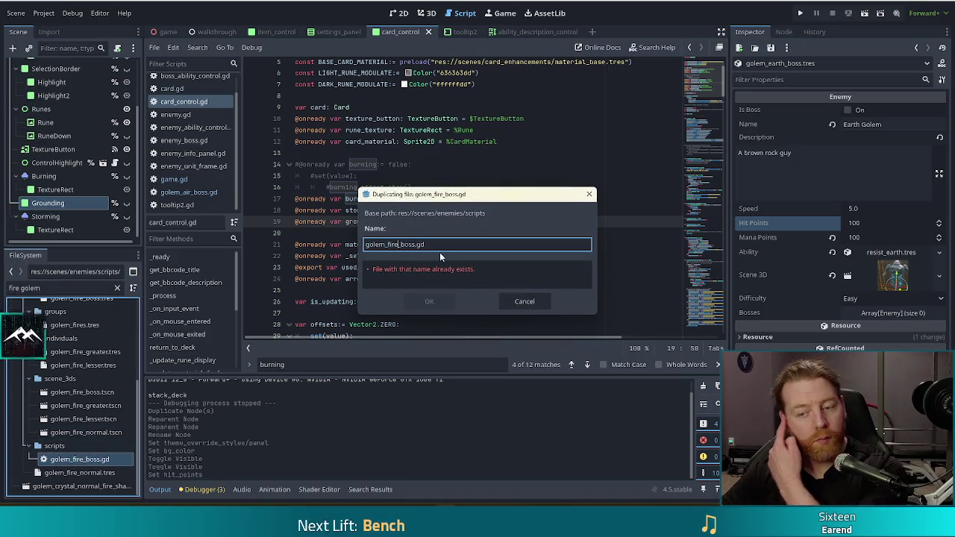
pyautogui.press('BackSpace')
pyautogui.press('BackSpace')
pyautogui.press('BackSpace')
pyautogui.write('earth')
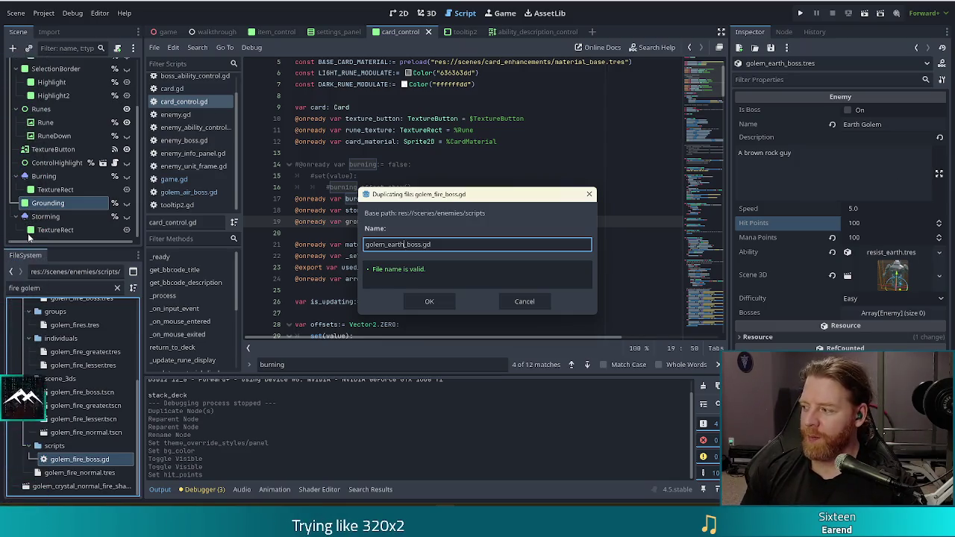
pyautogui.click(404, 244)
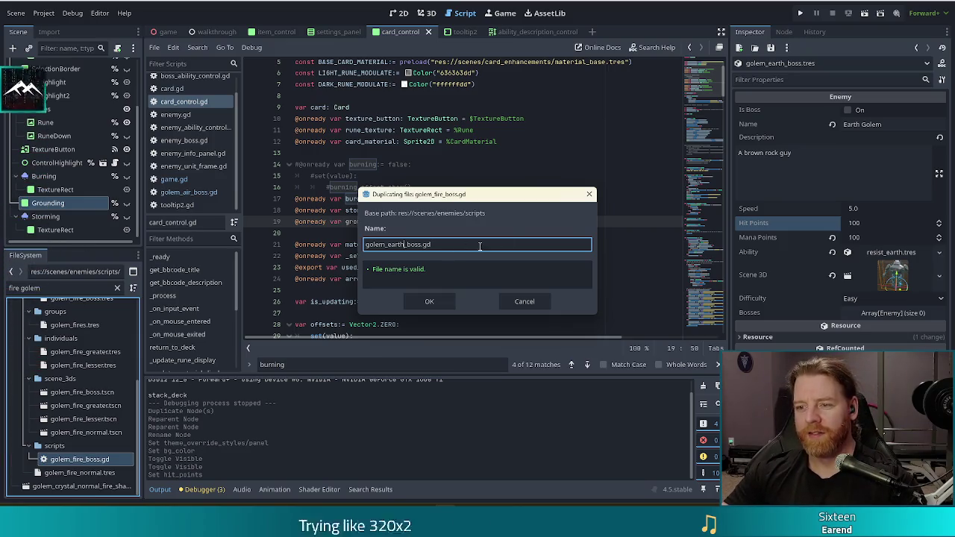
pyautogui.click(429, 302)
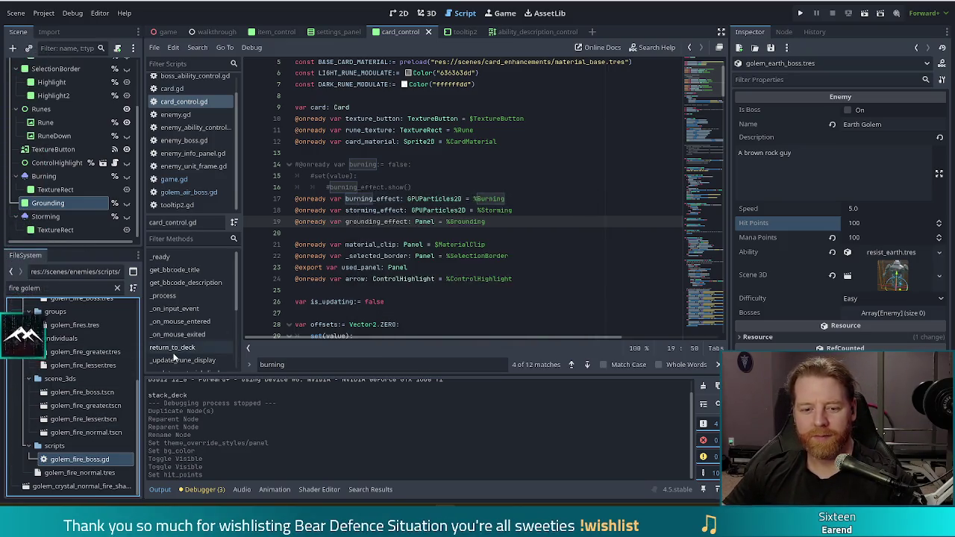
# Filter for 'earth golem' and attach golem_earth_boss.gd to the golem_earth_boss.tres resource.
pyautogui.click(10, 288)
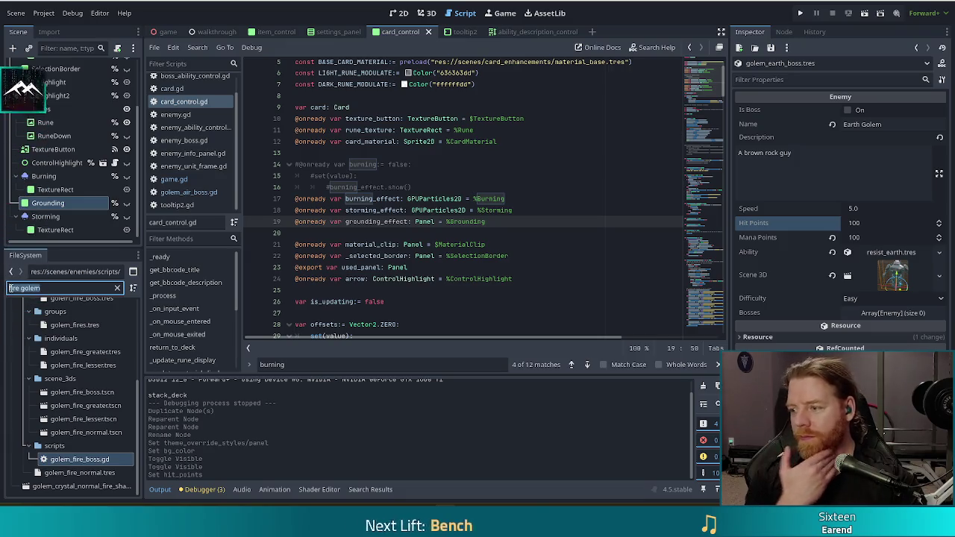
pyautogui.write('earth golem')
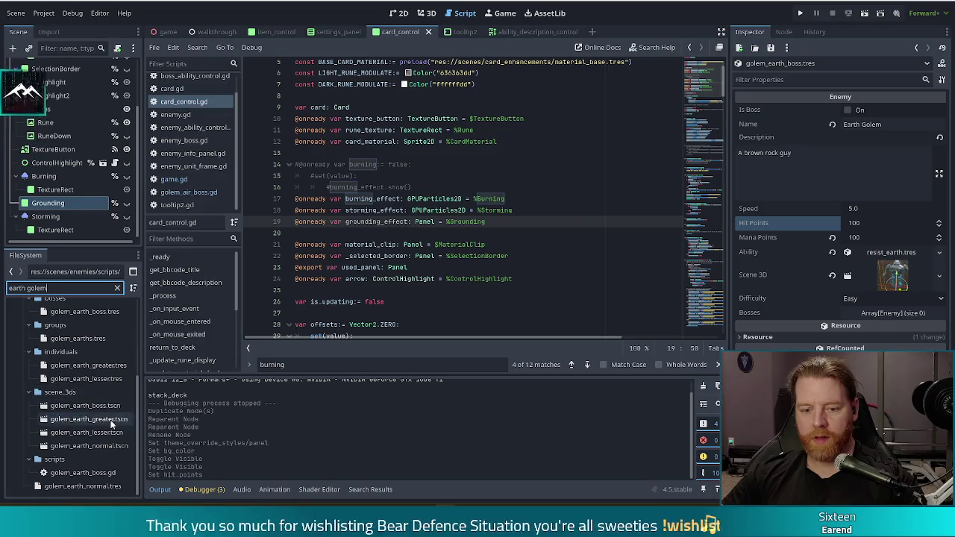
pyautogui.click(94, 312)
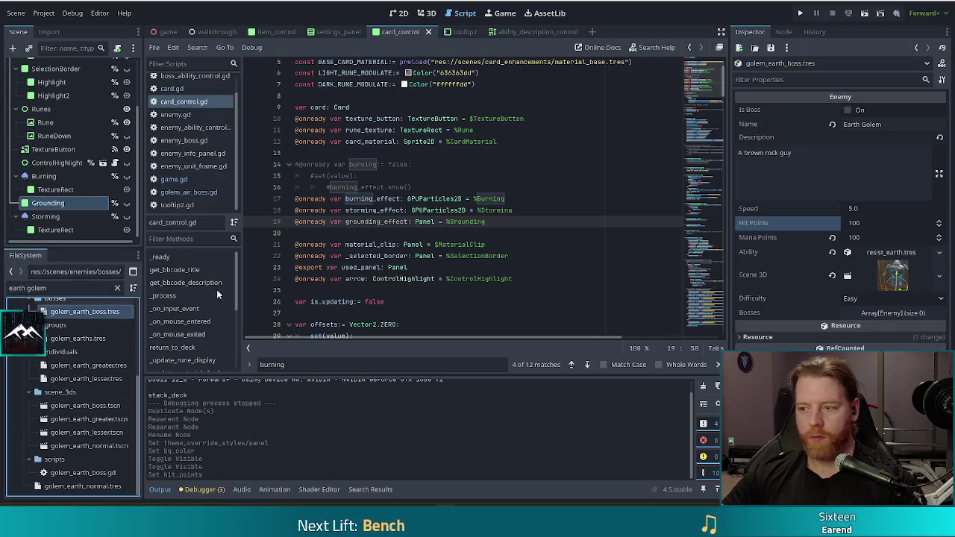
pyautogui.click(91, 474)
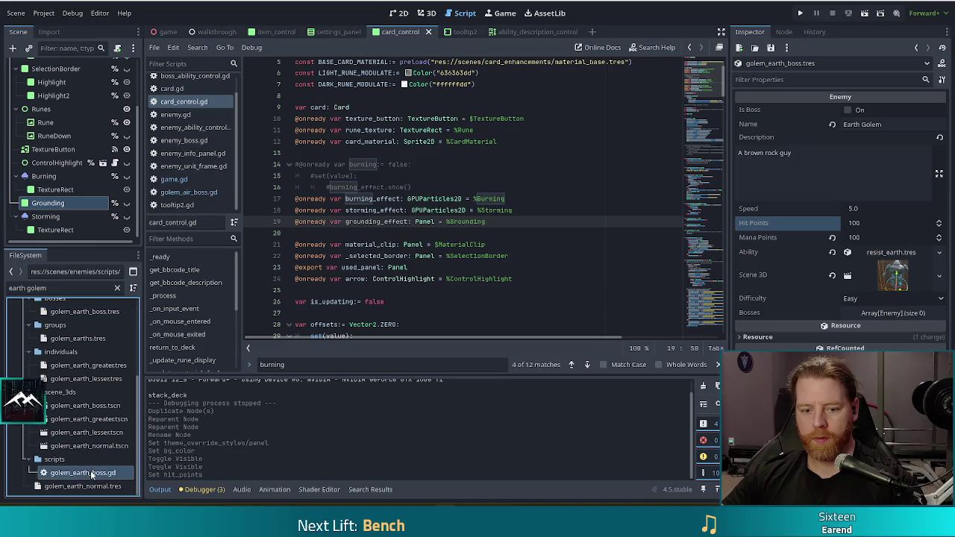
pyautogui.moveTo(92, 474)
pyautogui.mouseDown()
pyautogui.moveTo(913, 261)
pyautogui.moveTo(888, 373)
pyautogui.mouseUp()
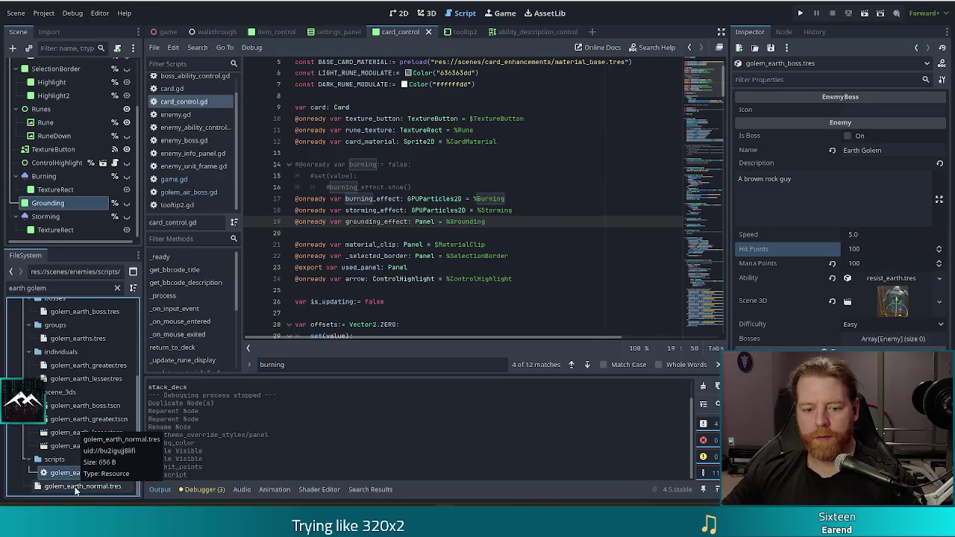
# Add golem_earth_boss.tres as Bosses element 0 of the normal Earth Golem resource.
pyautogui.click(74, 487)
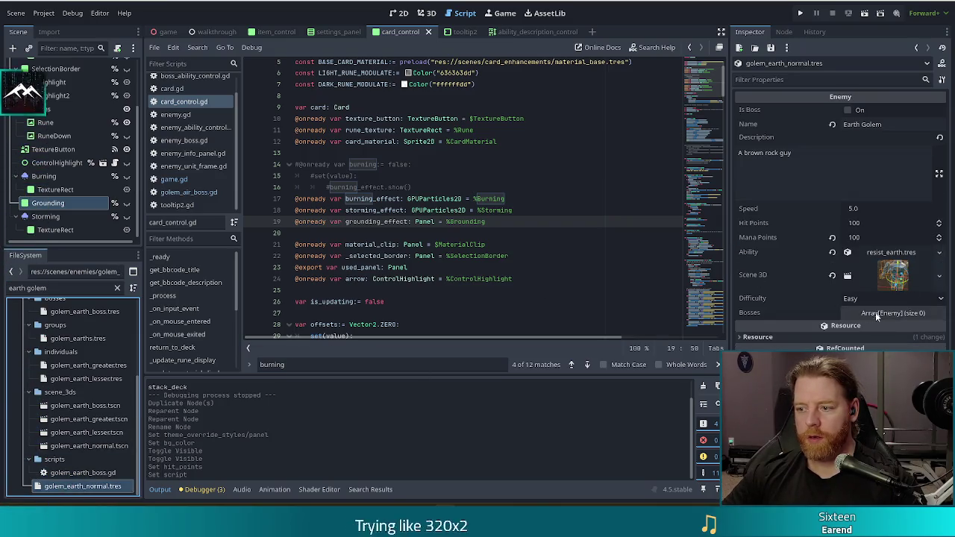
pyautogui.click(874, 312)
pyautogui.click(839, 345)
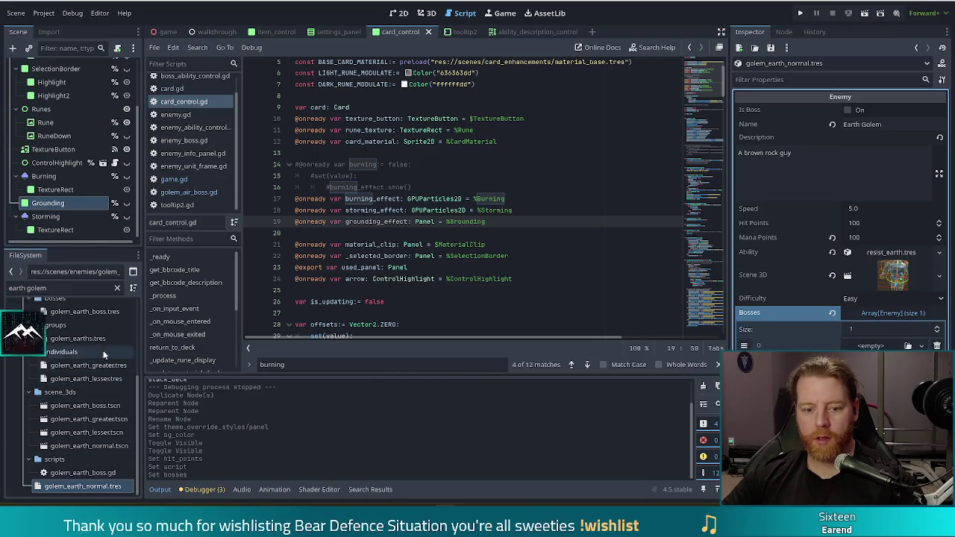
pyautogui.moveTo(101, 314)
pyautogui.mouseDown()
pyautogui.moveTo(75, 313)
pyautogui.moveTo(269, 313)
pyautogui.mouseUp()
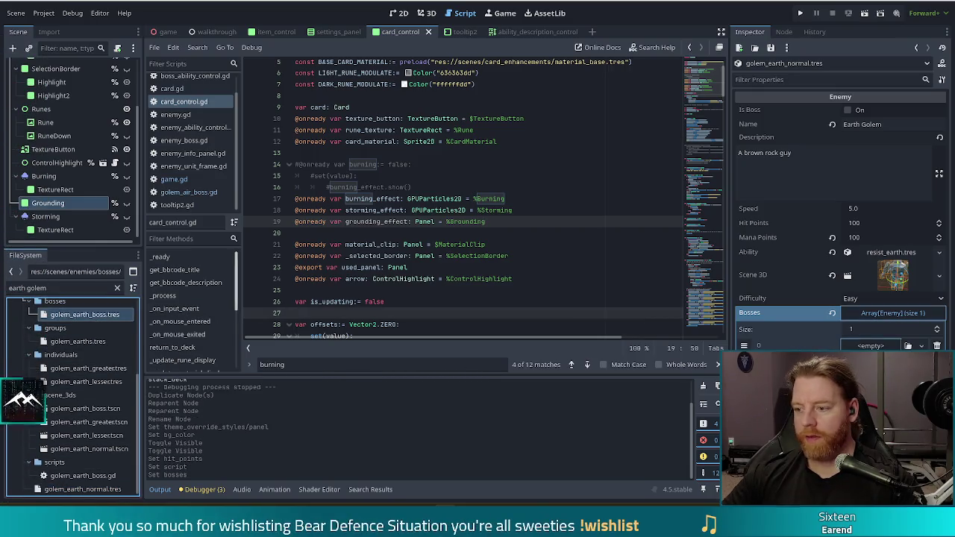
pyautogui.moveTo(871, 346); pyautogui.dragTo(871, 345)
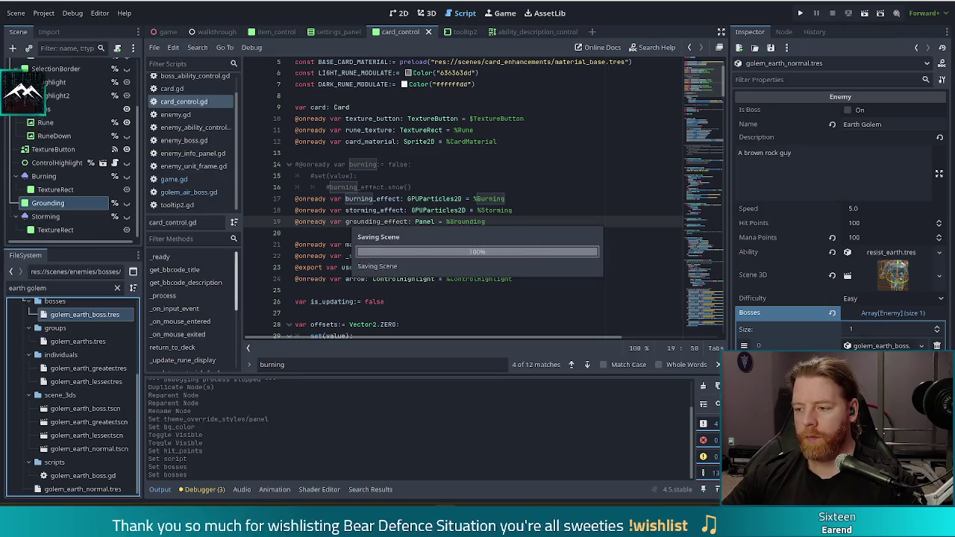
# Open golem_earth_boss.gd and change the commented class name to GolemEarthBoss.
pyautogui.click(87, 479)
pyautogui.doubleClick(87, 478)
pyautogui.click(352, 76)
pyautogui.press('Delete')
pyautogui.press('Delete')
pyautogui.press('Delete')
pyautogui.write('EarthBoss')
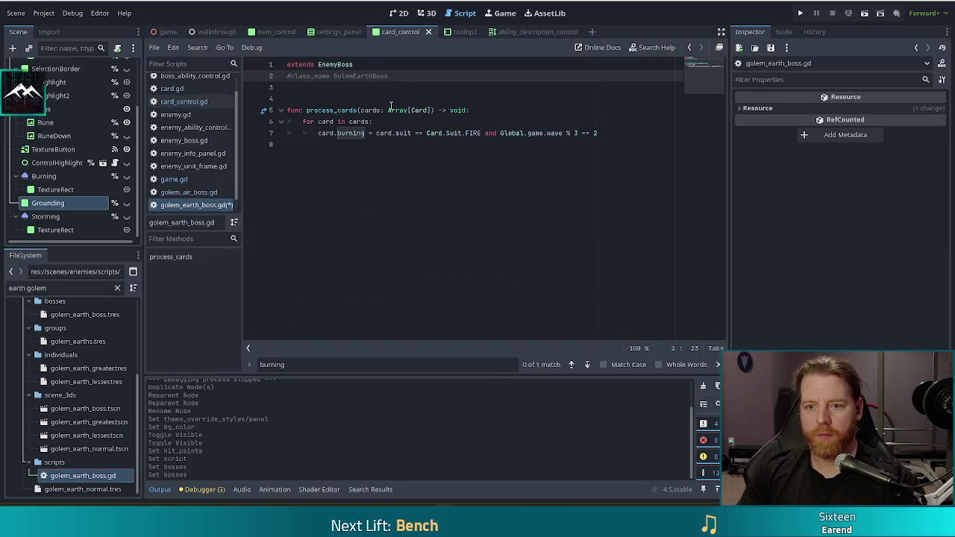
pyautogui.press('Down')
pyautogui.press('Down')
pyautogui.press('Down')
# Rename the Grounding node in the Scene dock to 'Grounded'.
pyautogui.click(346, 133)
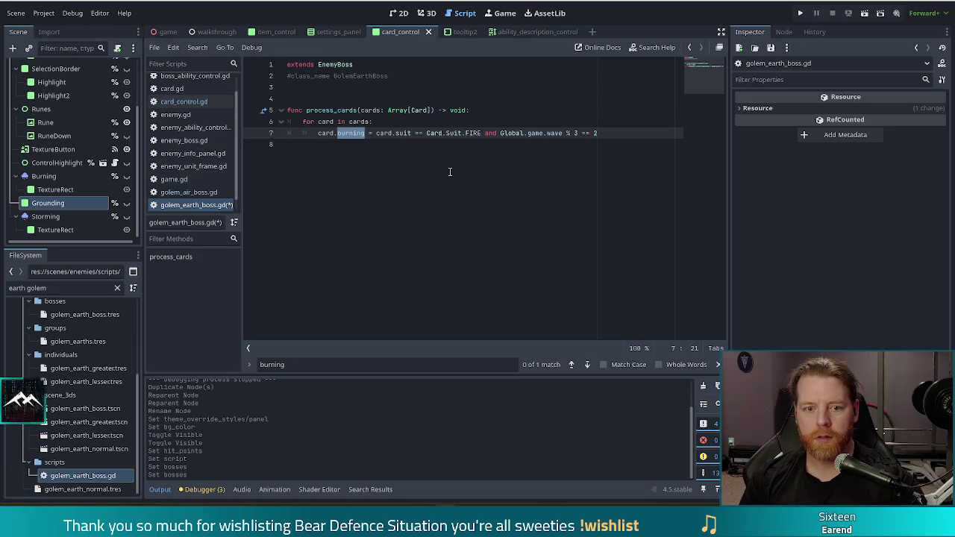
pyautogui.doubleClick(47, 203)
pyautogui.write('Grounded')
pyautogui.press('Return')
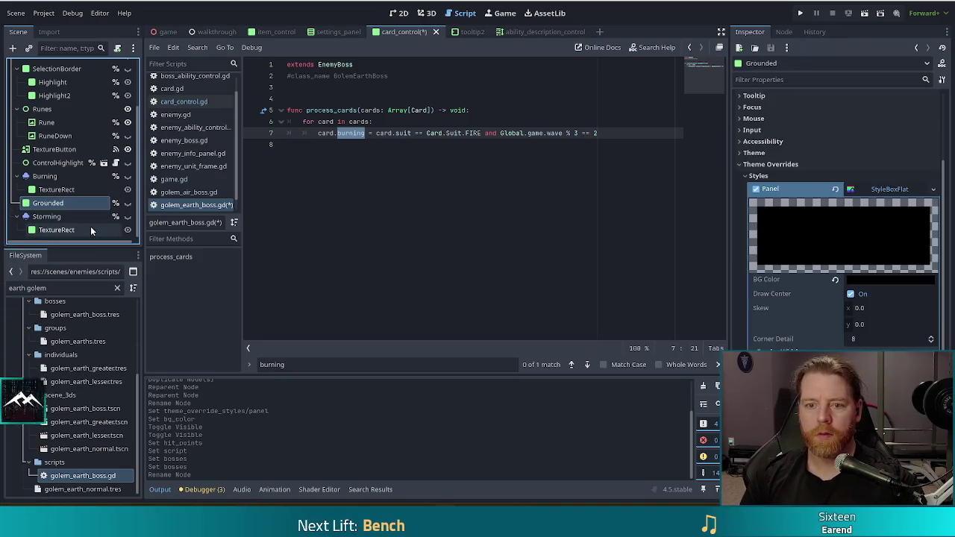
pyautogui.doubleClick(354, 132)
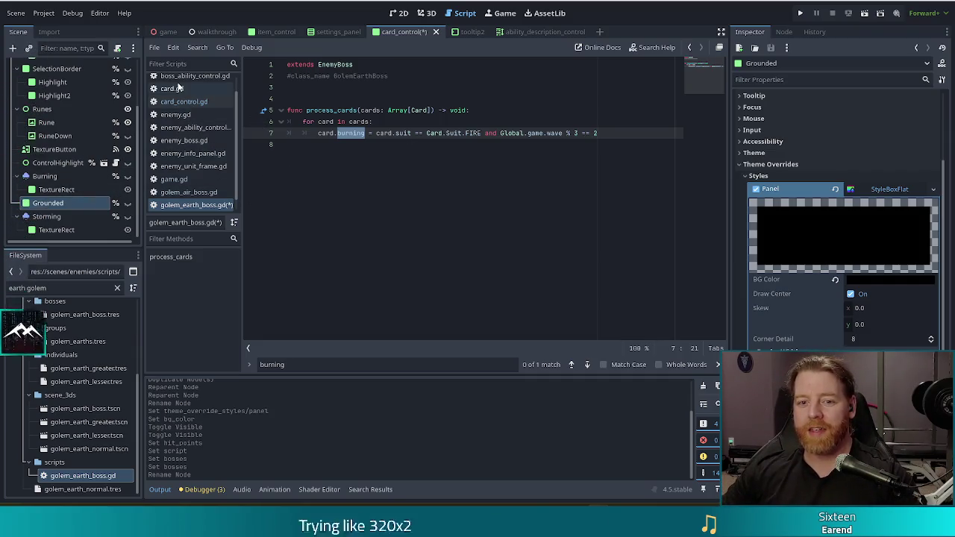
# Open card.gd and duplicate the storming export block.
pyautogui.click(213, 90)
pyautogui.click(383, 145)
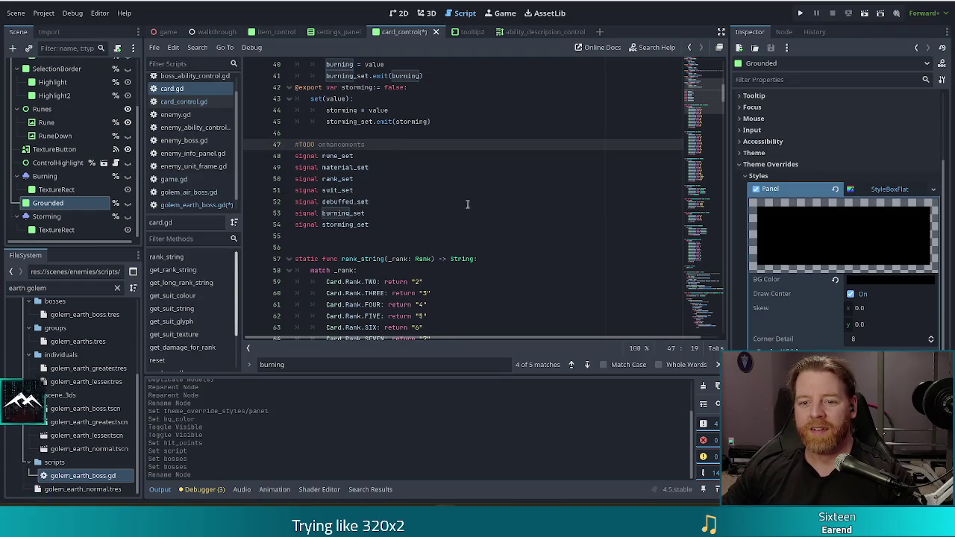
pyautogui.scroll(2, 460, 196)
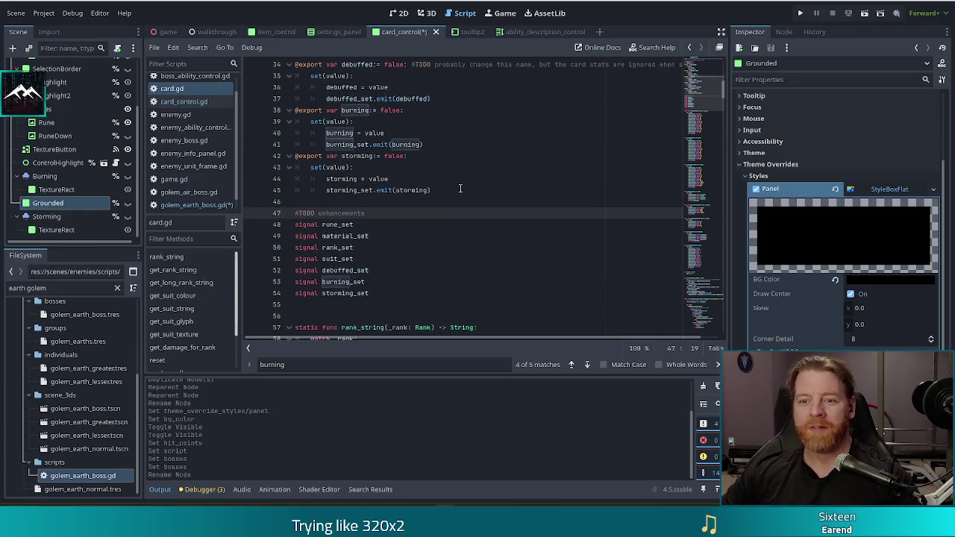
pyautogui.click(461, 190)
pyautogui.moveTo(297, 156); pyautogui.dragTo(448, 190)
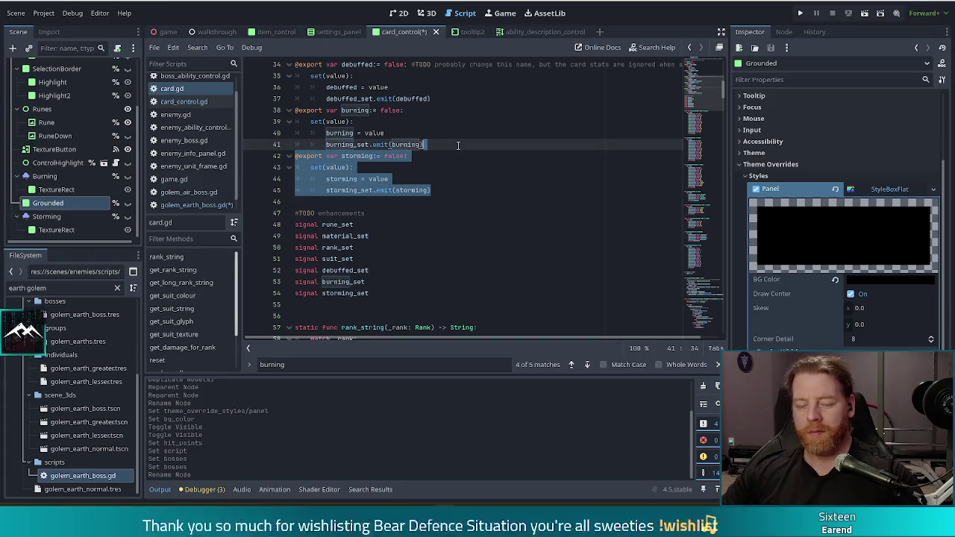
pyautogui.hotkey('ctrl', 'shift', 'd')
# Rename the copied variable, setter assignment and emit call to grounded, then save.
pyautogui.doubleClick(354, 201)
pyautogui.write('grounded')
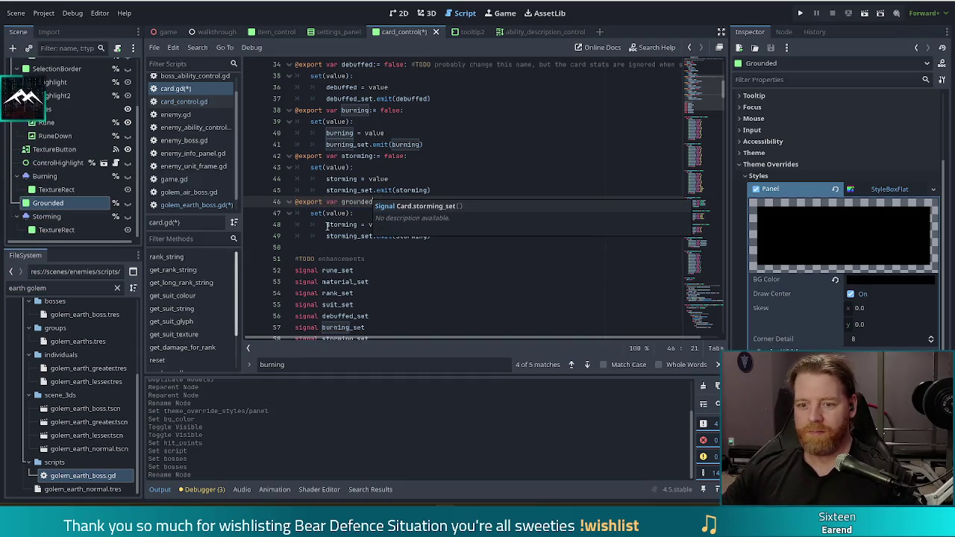
pyautogui.doubleClick(341, 224)
pyautogui.write('grou')
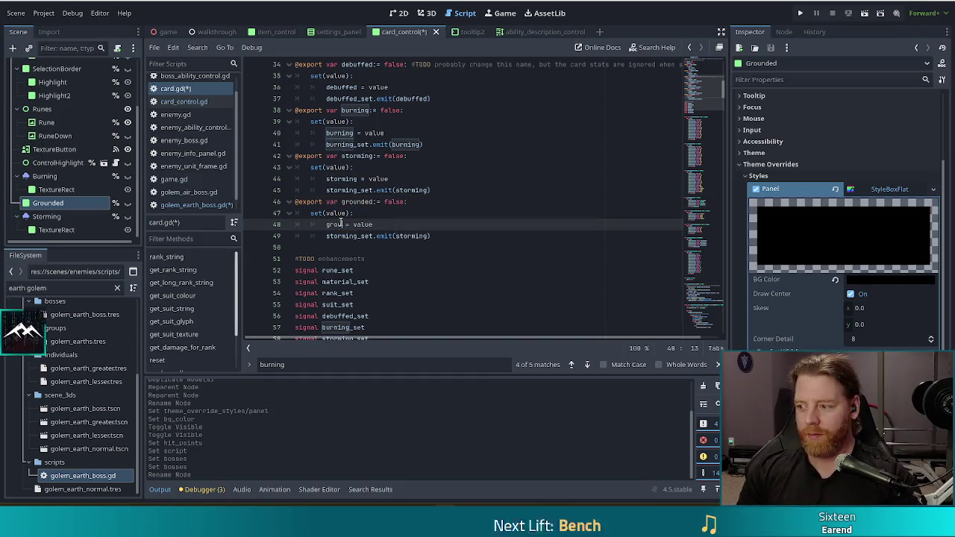
pyautogui.write('nded')
pyautogui.click(368, 179)
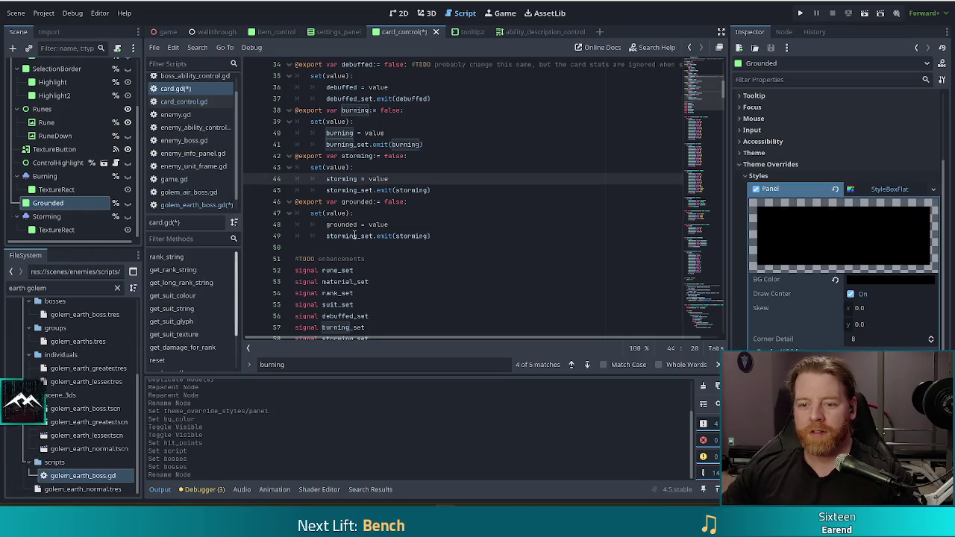
pyautogui.click(355, 236)
pyautogui.hotkey('ctrl', 'shift', 'Left')
pyautogui.write('grounded')
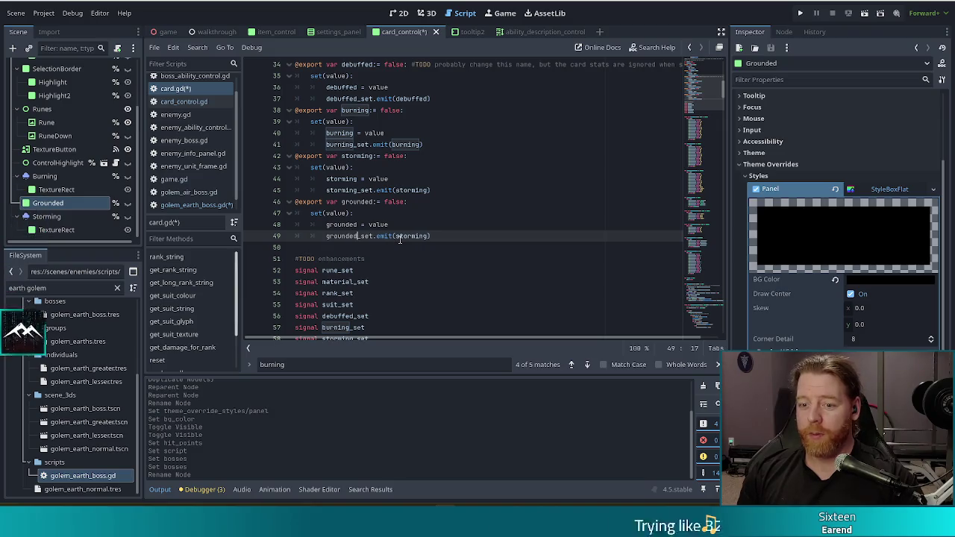
pyautogui.doubleClick(399, 236)
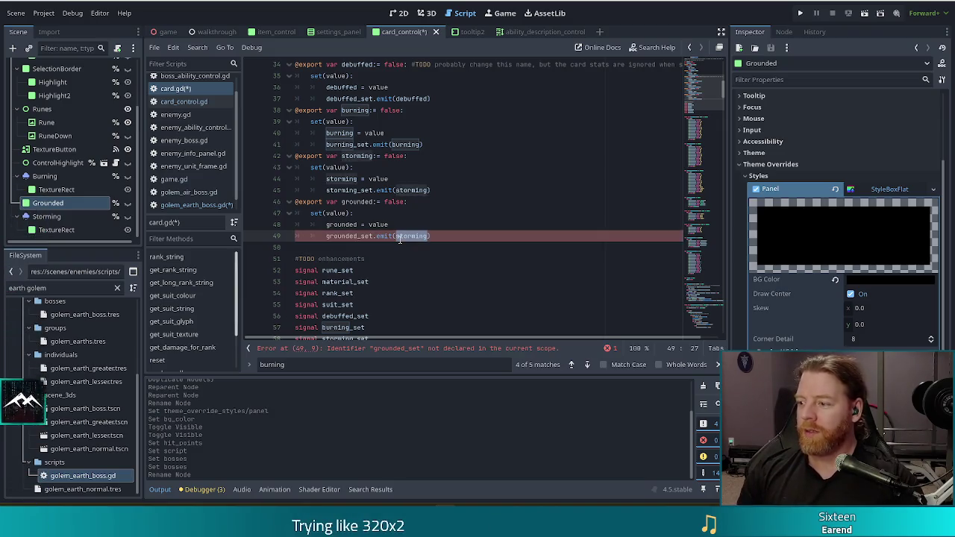
pyautogui.write('grou')
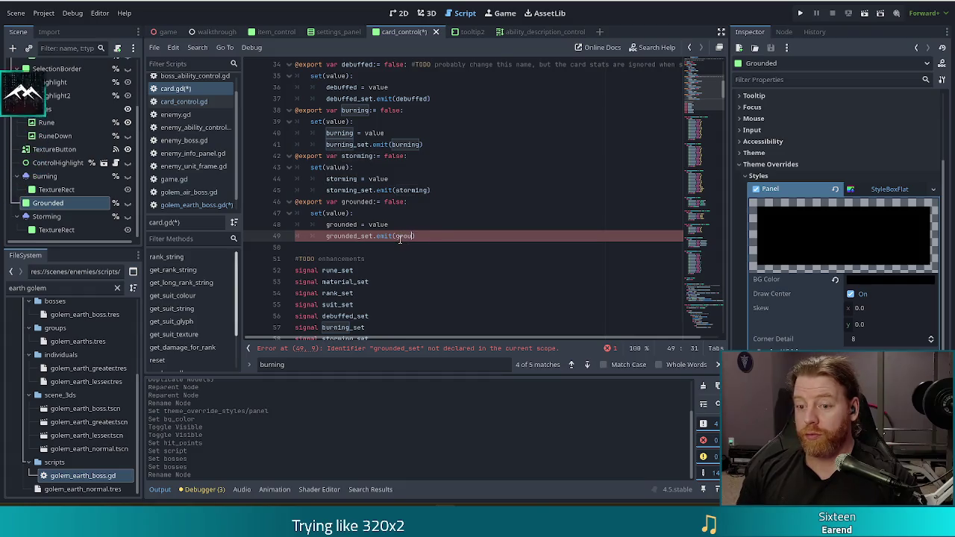
pyautogui.write('ded')
pyautogui.hotkey('ctrl', 's')
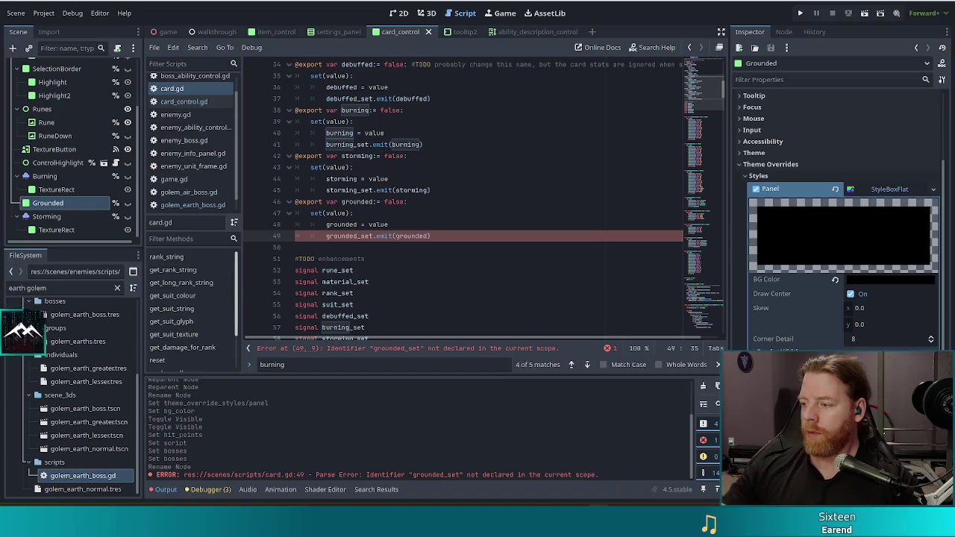
# Duplicate the storming_set signal declaration and rename the copy grounded_set.
pyautogui.scroll(-2, 470, 226)
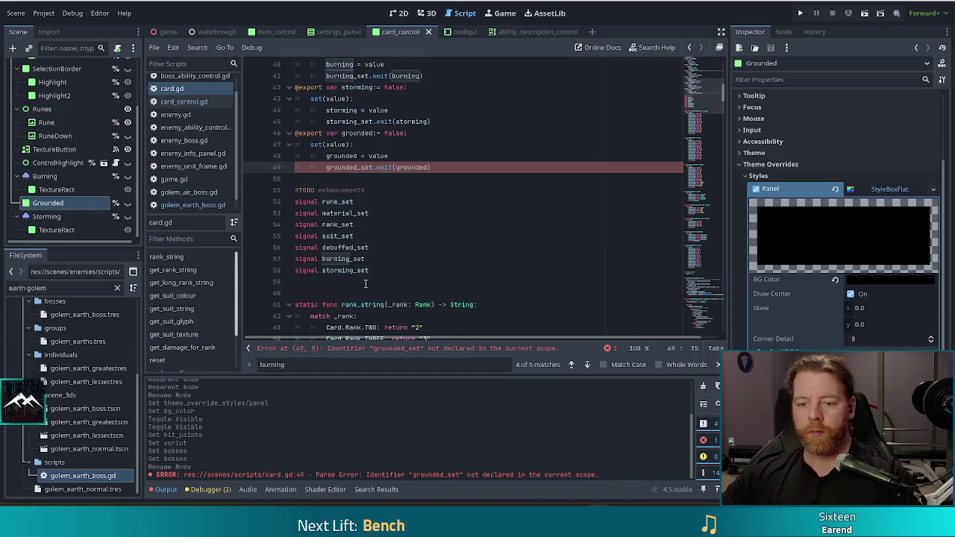
pyautogui.click(387, 271)
pyautogui.hotkey('ctrl', 'shift', 'd')
pyautogui.click(355, 283)
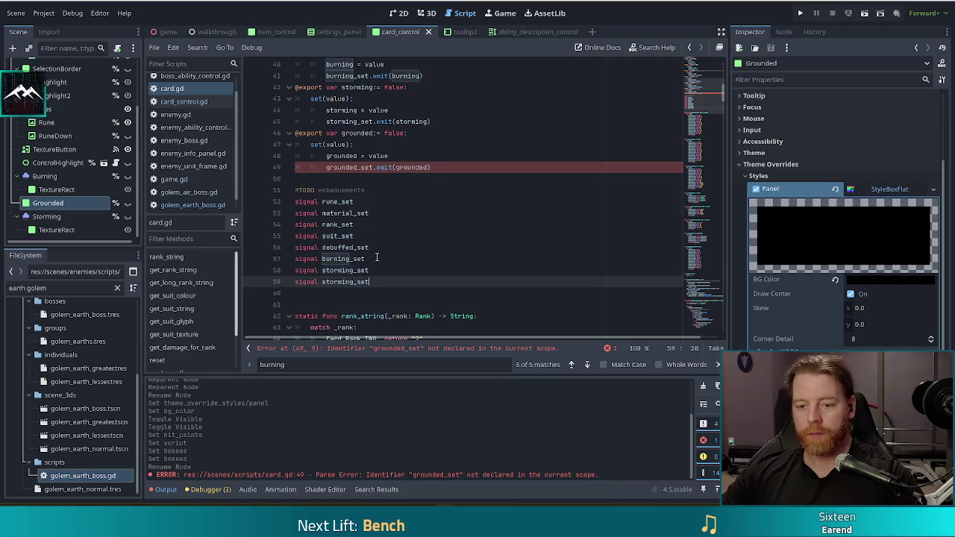
pyautogui.press('BackSpace')
pyautogui.press('BackSpace')
pyautogui.press('BackSpace')
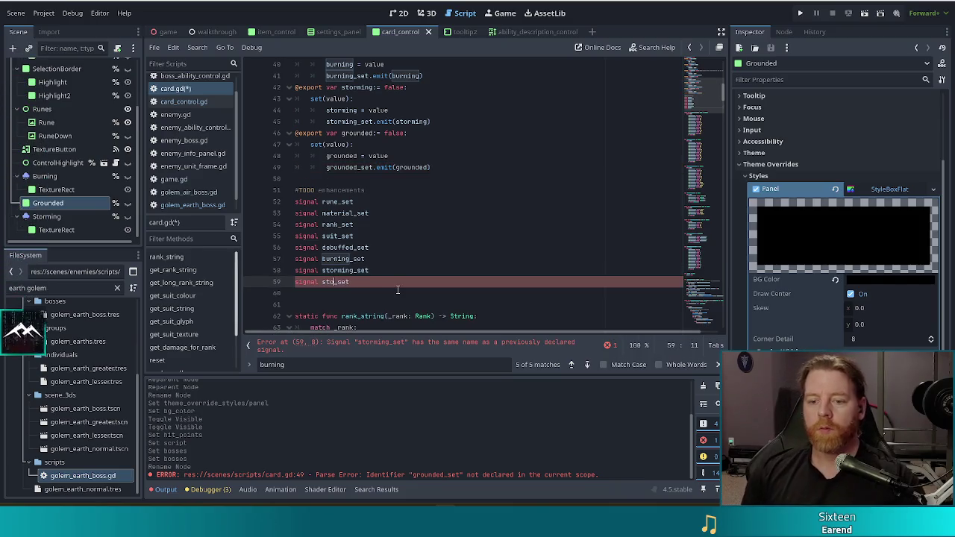
pyautogui.press('BackSpace')
pyautogui.write('grounded')
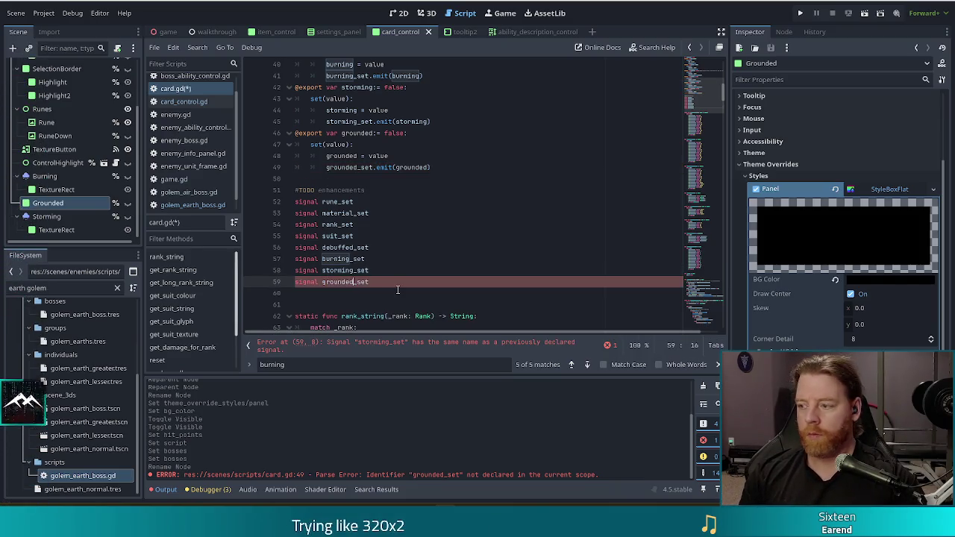
pyautogui.press('Escape')
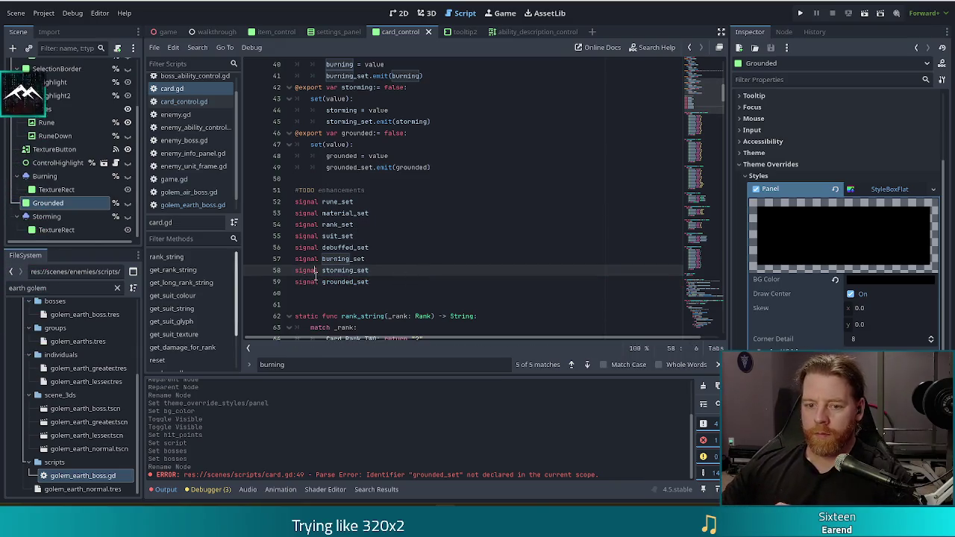
pyautogui.click(386, 276)
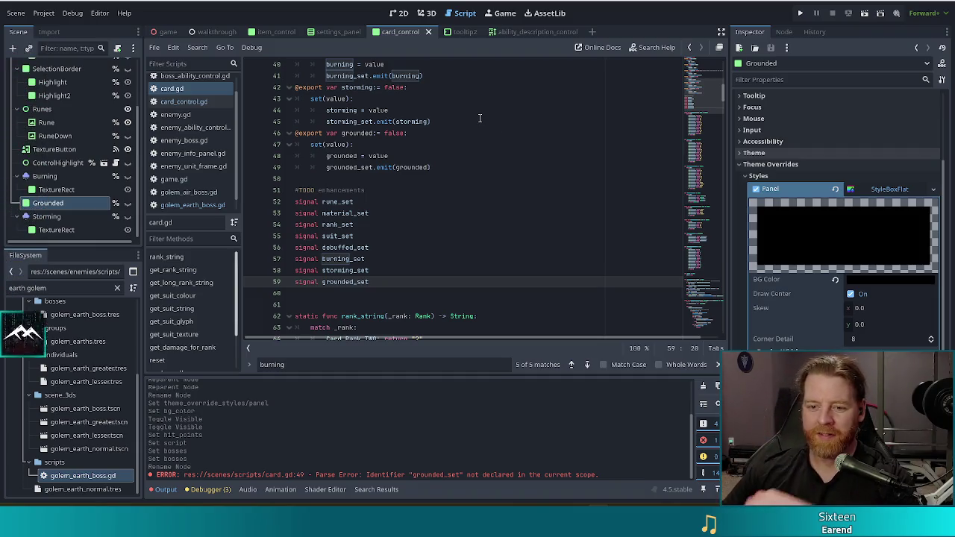
pyautogui.click(432, 254)
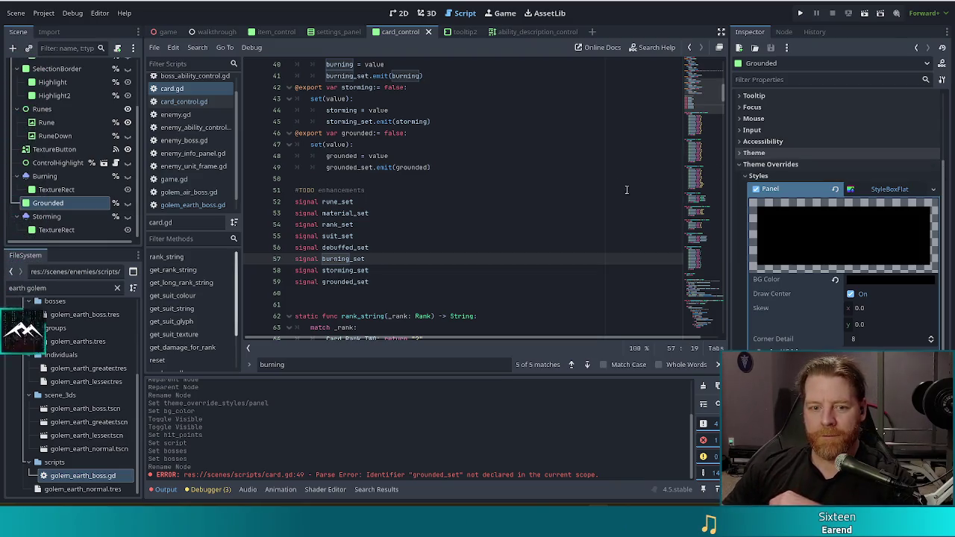
pyautogui.click(426, 250)
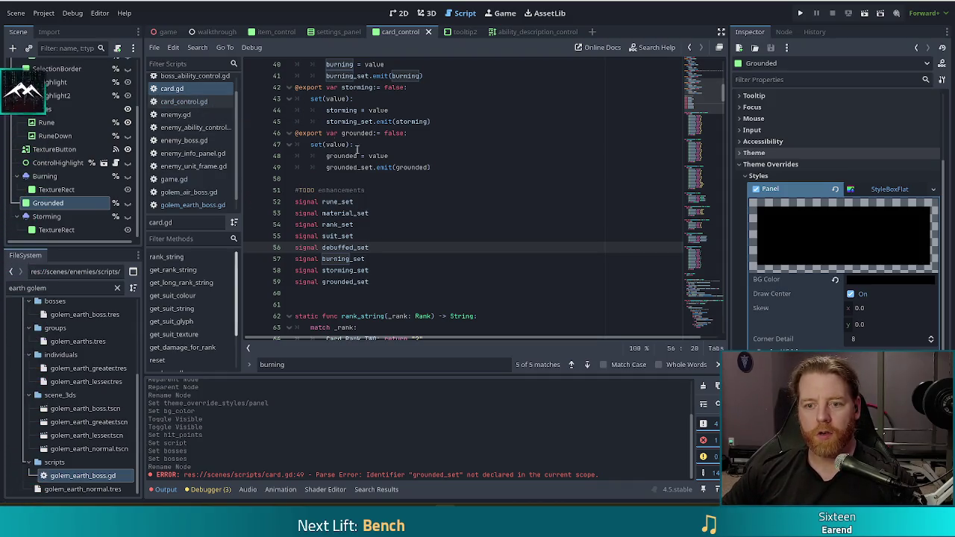
pyautogui.click(221, 102)
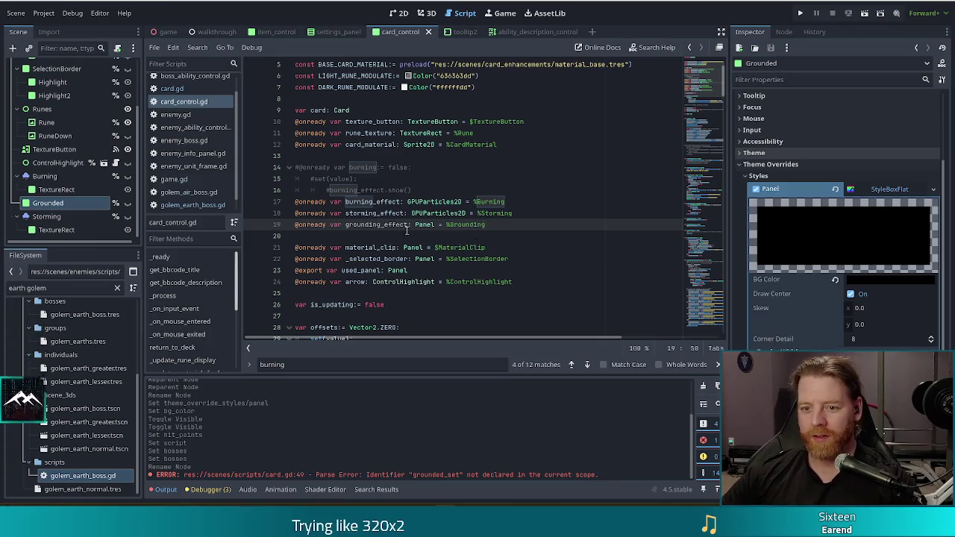
# Rename the grounding_effect variable to grounded_effect.
pyautogui.press('BackSpace')
pyautogui.press('BackSpace')
pyautogui.press('BackSpace')
pyautogui.write('ed')
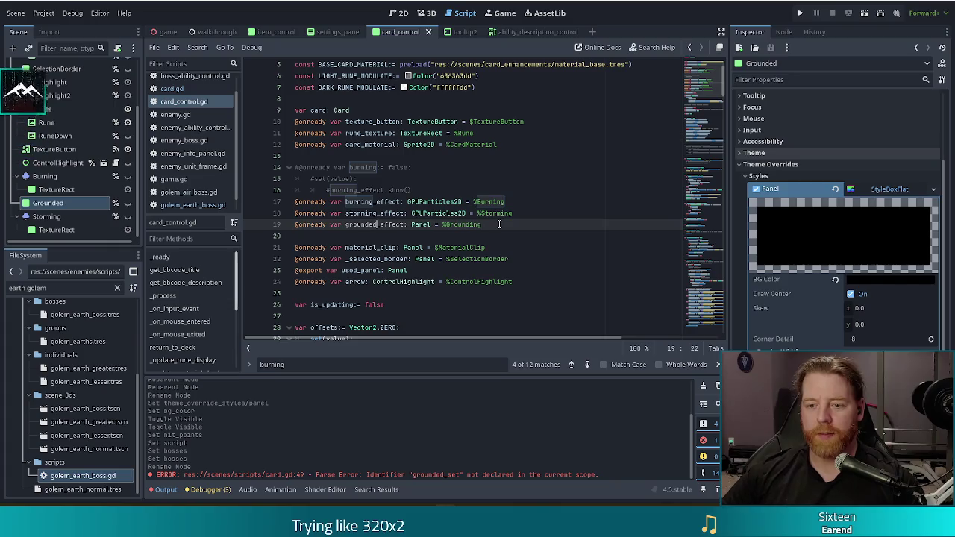
pyautogui.click(441, 190)
# Duplicate the storming_set connect line into card.grounded_set.connect(_on_grounded_set).
pyautogui.scroll(-8, 440, 248)
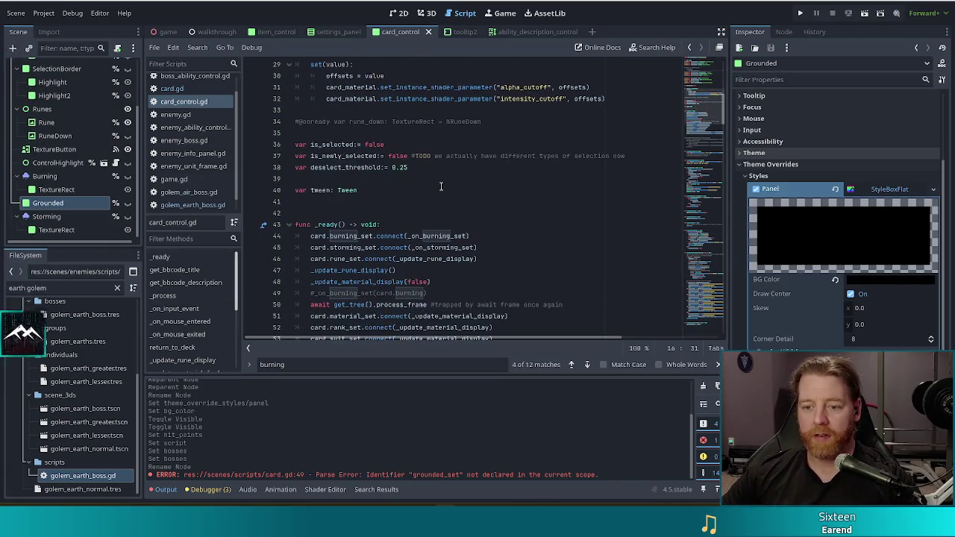
pyautogui.moveTo(488, 247); pyautogui.dragTo(497, 239)
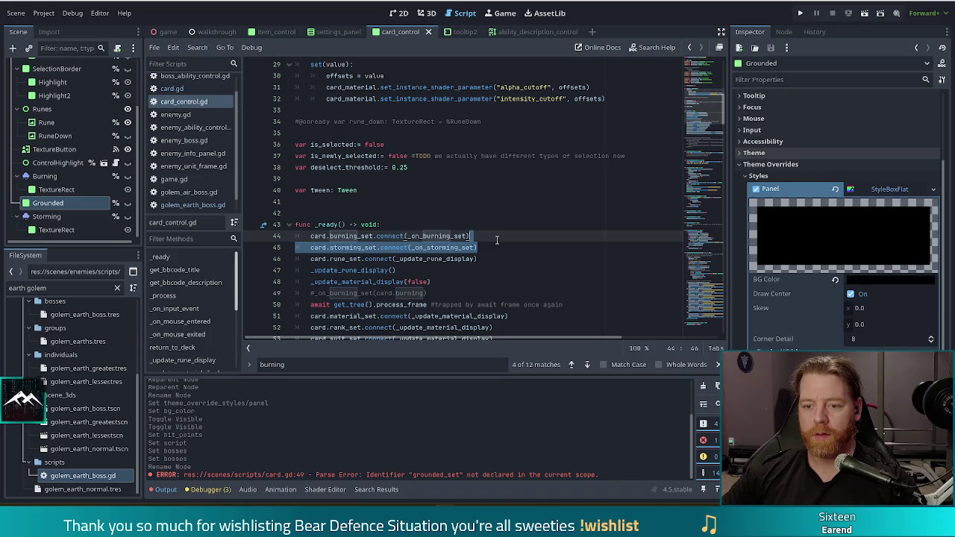
pyautogui.hotkey('ctrl', 'shift', 'd')
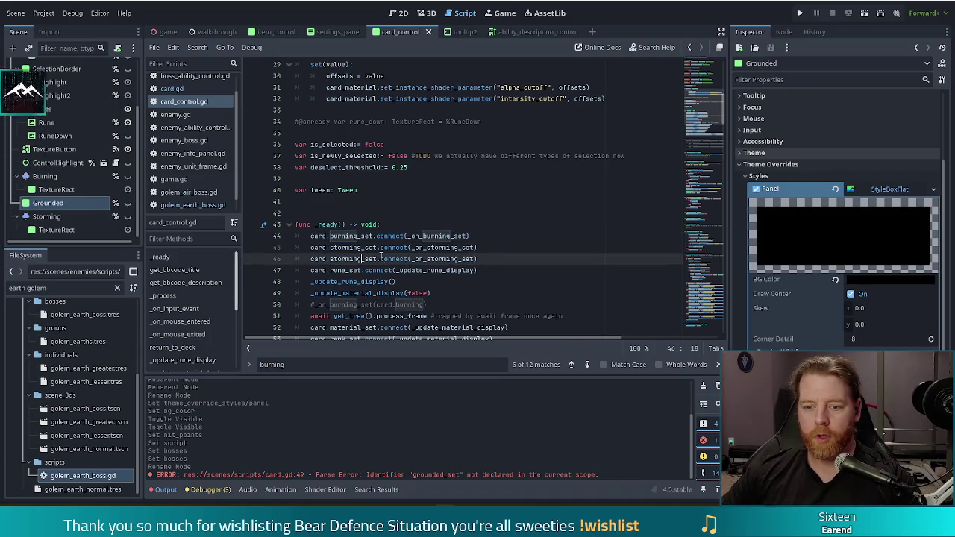
pyautogui.press('BackSpace')
pyautogui.press('BackSpace')
pyautogui.press('BackSpace')
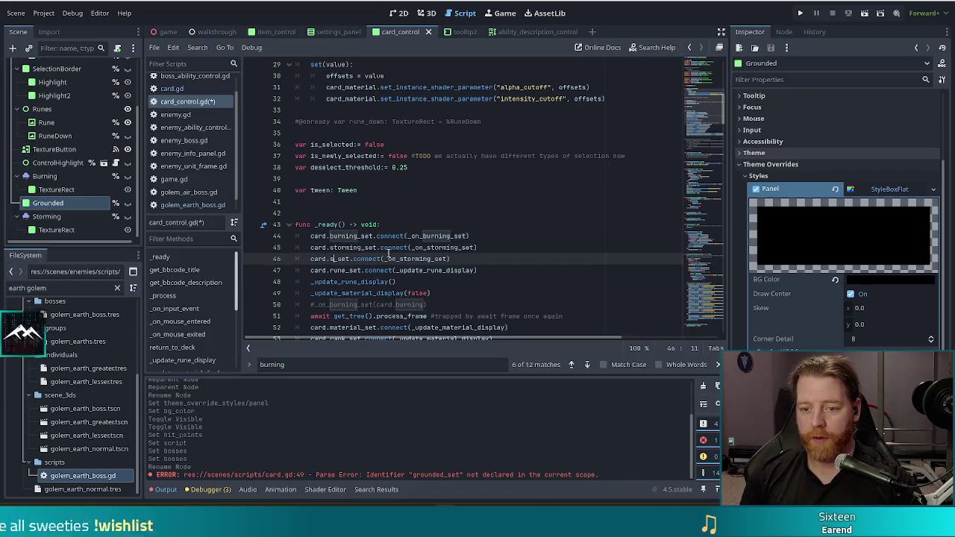
pyautogui.write('grounded')
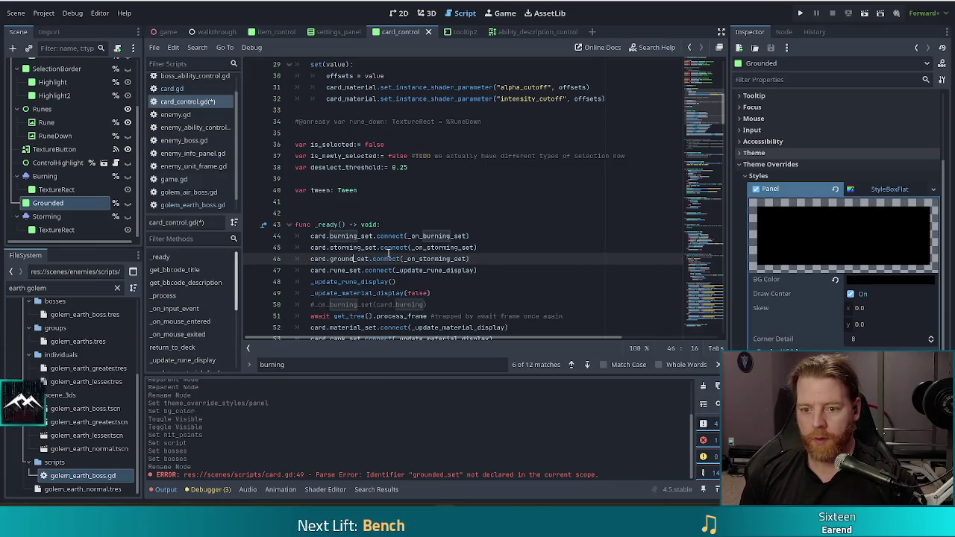
pyautogui.click(458, 259)
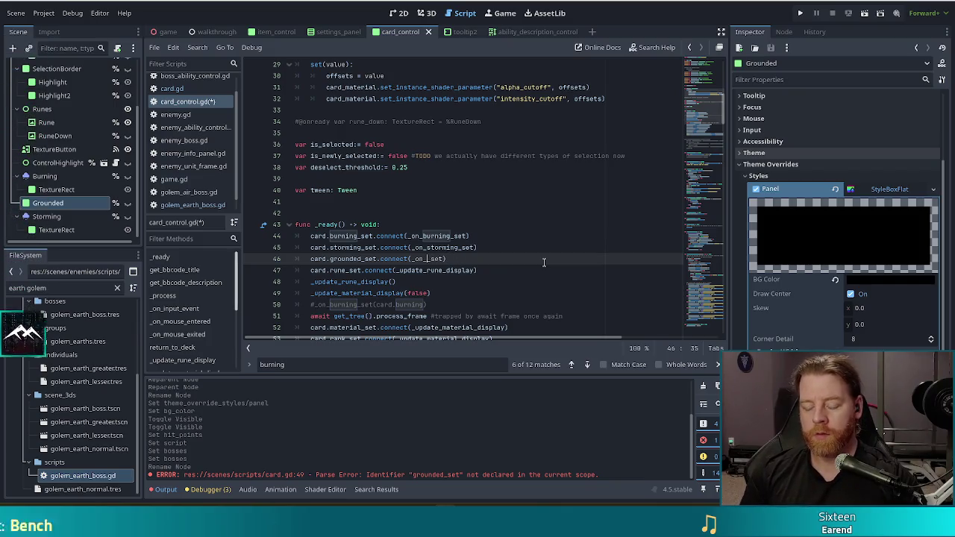
pyautogui.write('grounded_')
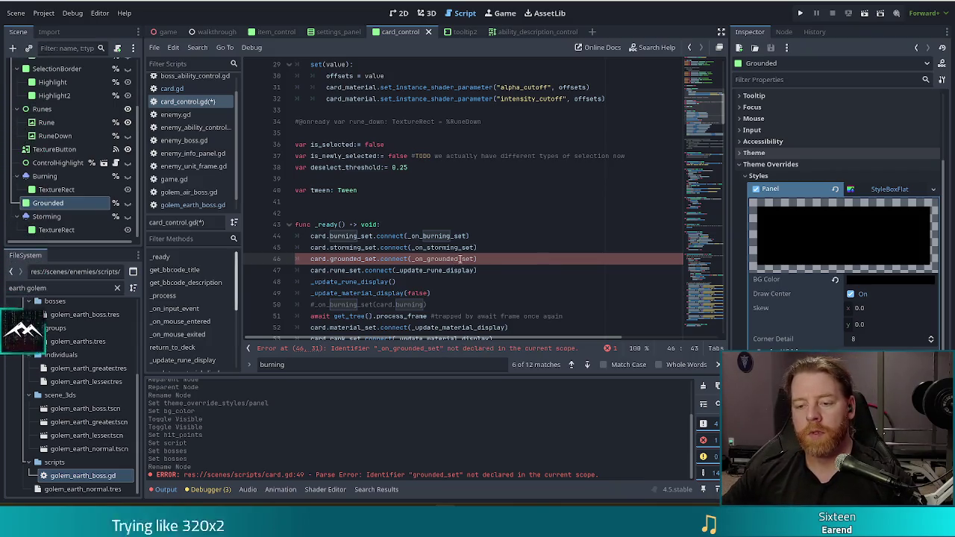
pyautogui.keyDown('ctrl'); pyautogui.click(458, 252); pyautogui.keyUp('ctrl')
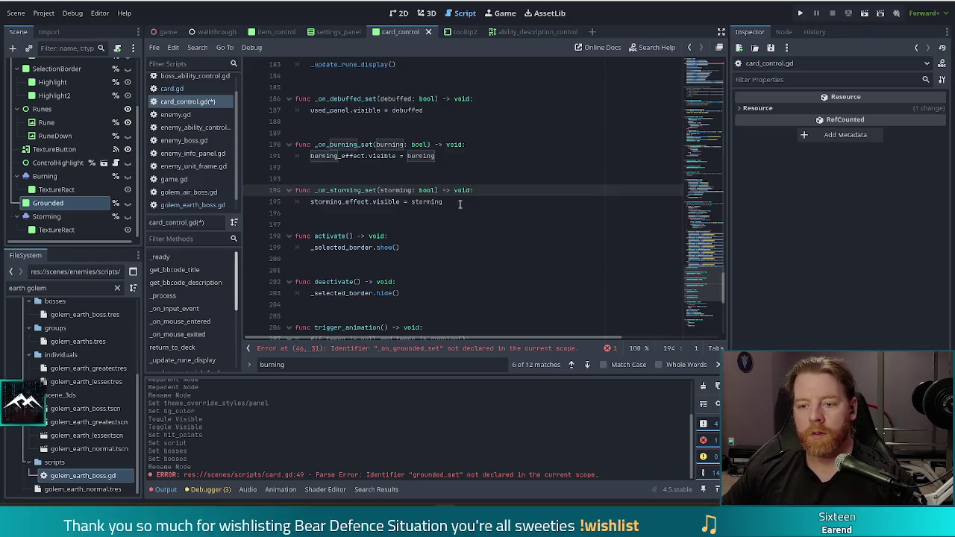
# Duplicate _on_storming_set as _on_grounded_set(grounded: bool).
pyautogui.moveTo(460, 204); pyautogui.dragTo(490, 160)
pyautogui.hotkey('ctrl', 'shift', 'd')
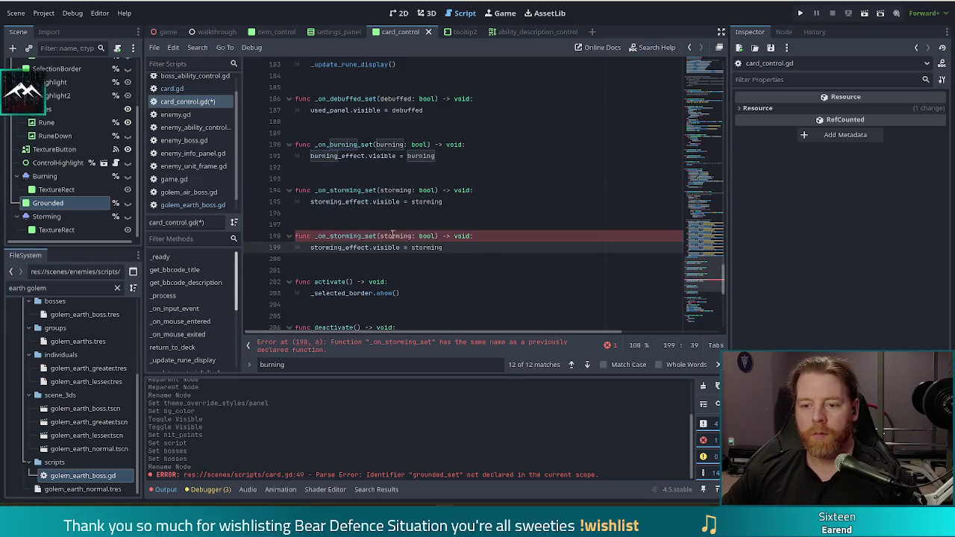
pyautogui.doubleClick(400, 236)
pyautogui.write('grounded')
pyautogui.hotkey('ctrl', 'Left')
pyautogui.hotkey('ctrl', 'Left')
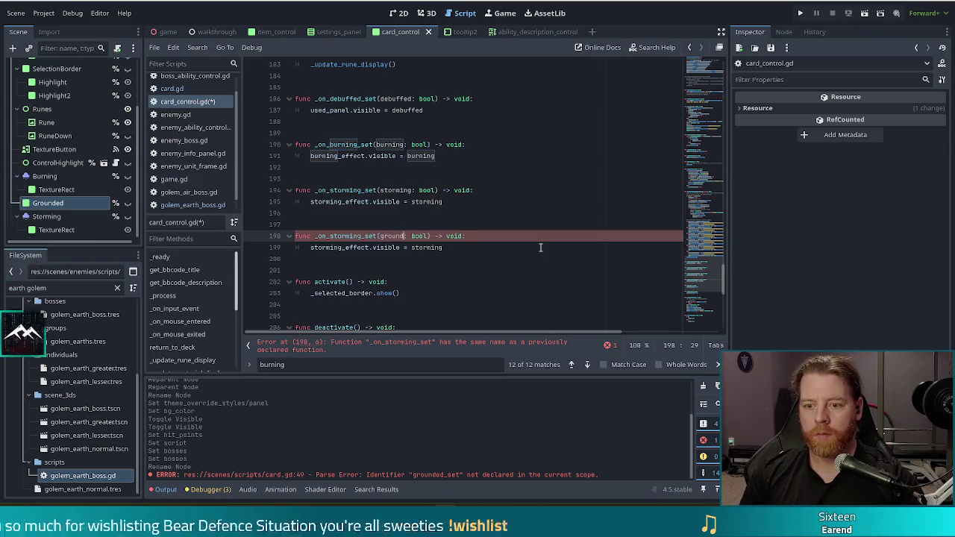
pyautogui.press('Right')
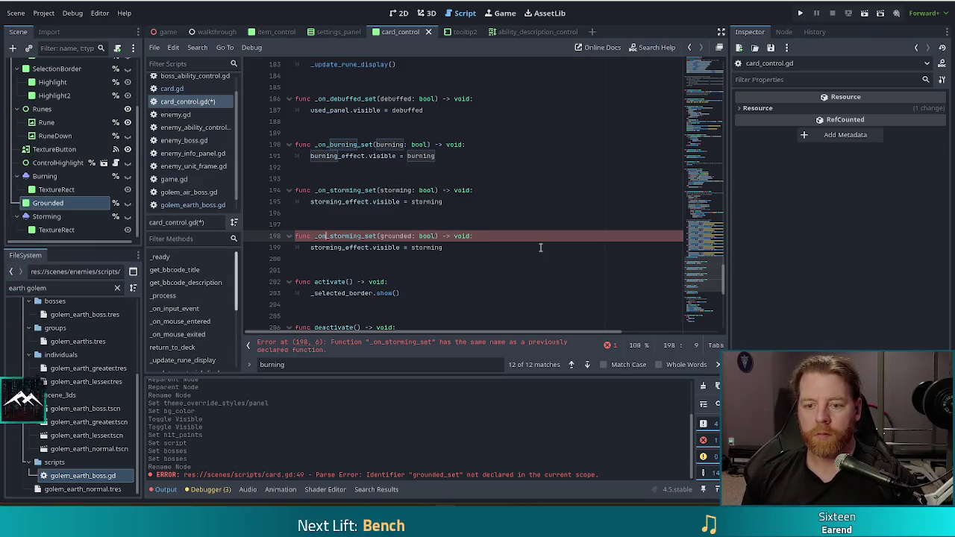
pyautogui.hotkey('shift', 'Right')
pyautogui.hotkey('shift', 'Right')
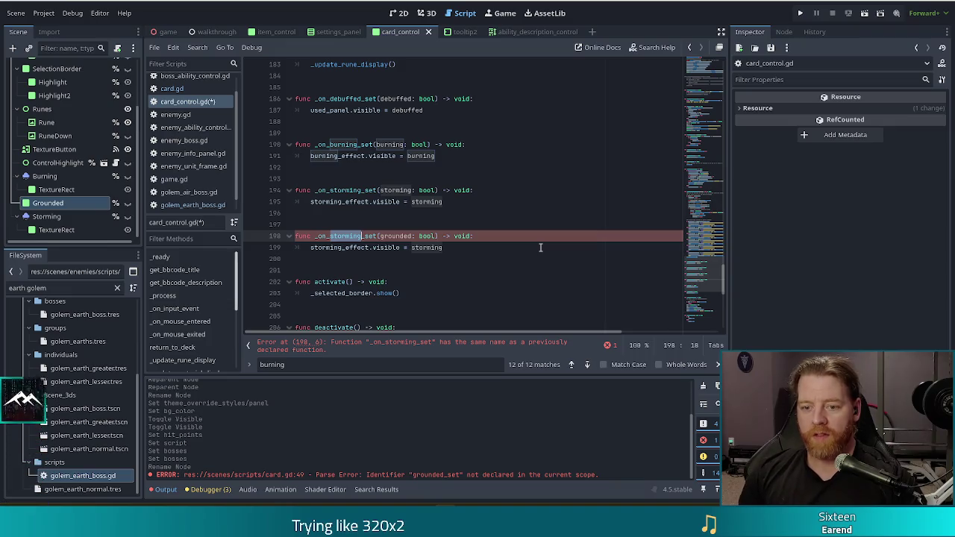
pyautogui.write('grounded')
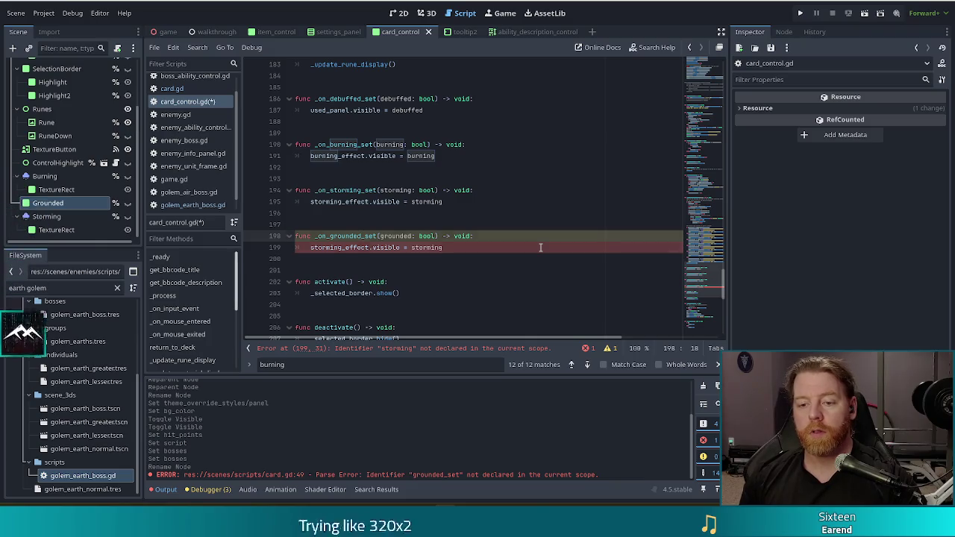
# Make the new handler's body set grounded_effect.visible = grounded, and save.
pyautogui.press('Down')
pyautogui.press('Left')
pyautogui.press('Left')
pyautogui.press('Left')
pyautogui.hotkey('ctrl', 'shift', 'Left')
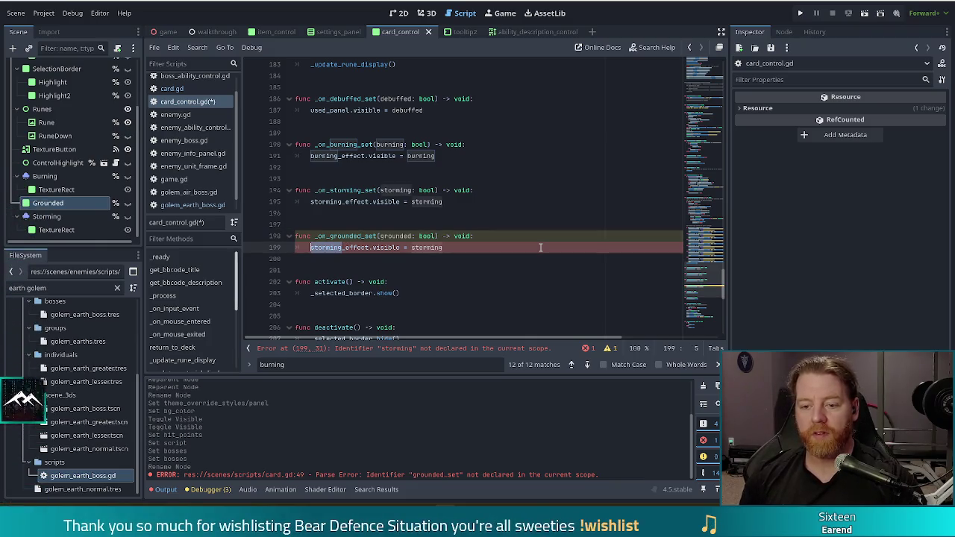
pyautogui.write('ground')
pyautogui.press('End')
pyautogui.hotkey('ctrl', 'shift', 'Left')
pyautogui.write('grounded')
pyautogui.hotkey('ctrl', 's')
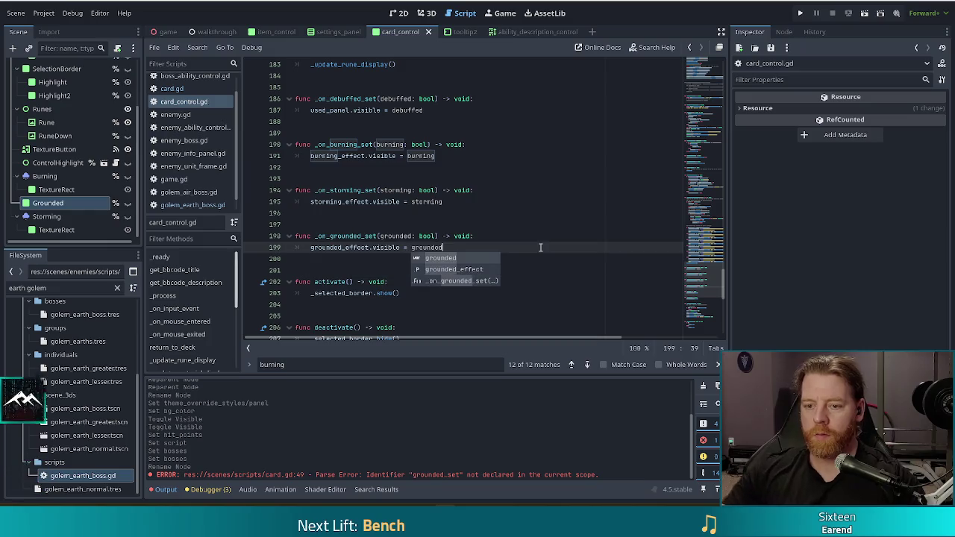
pyautogui.press('Left')
pyautogui.press('Left')
pyautogui.press('Left')
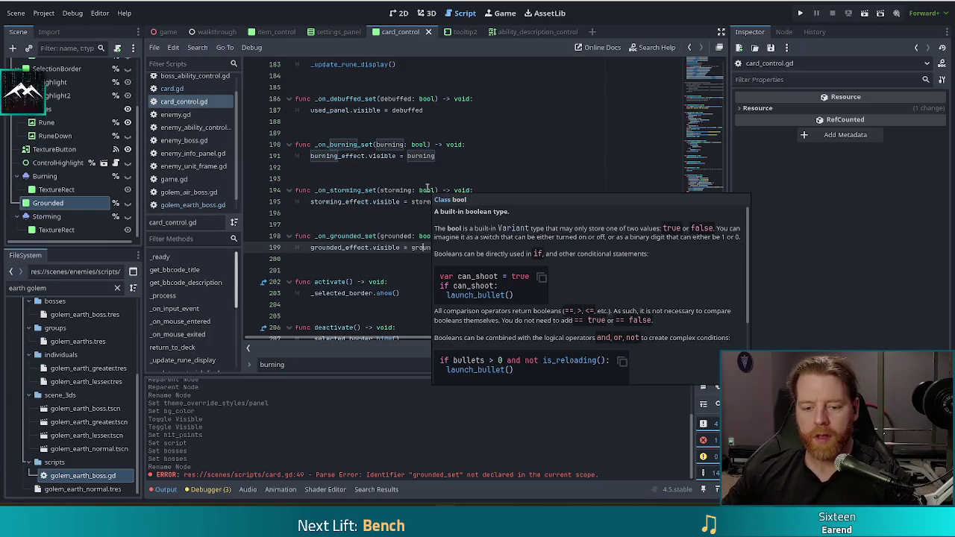
pyautogui.click(484, 227)
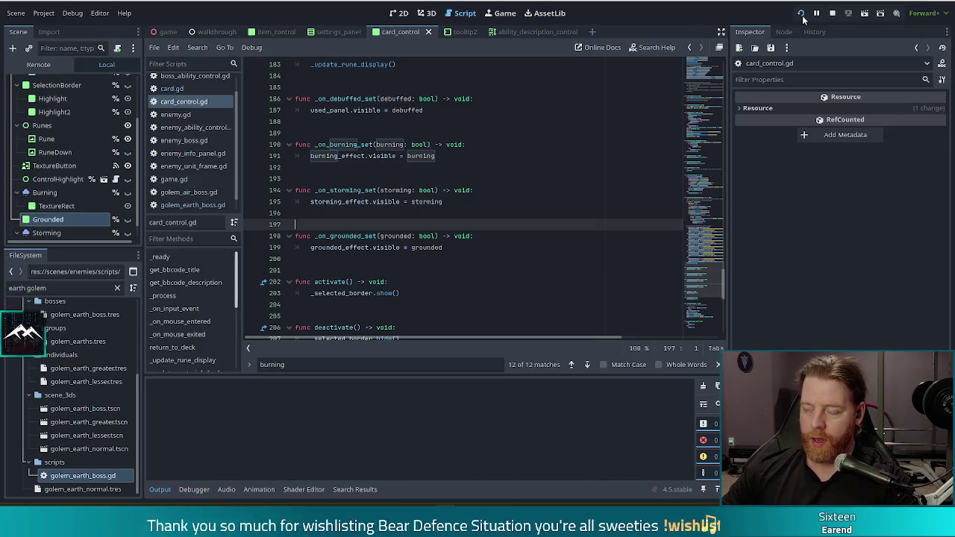
# Run the project, start a New Game and resume past the process_cards debugger break.
pyautogui.click(801, 13)
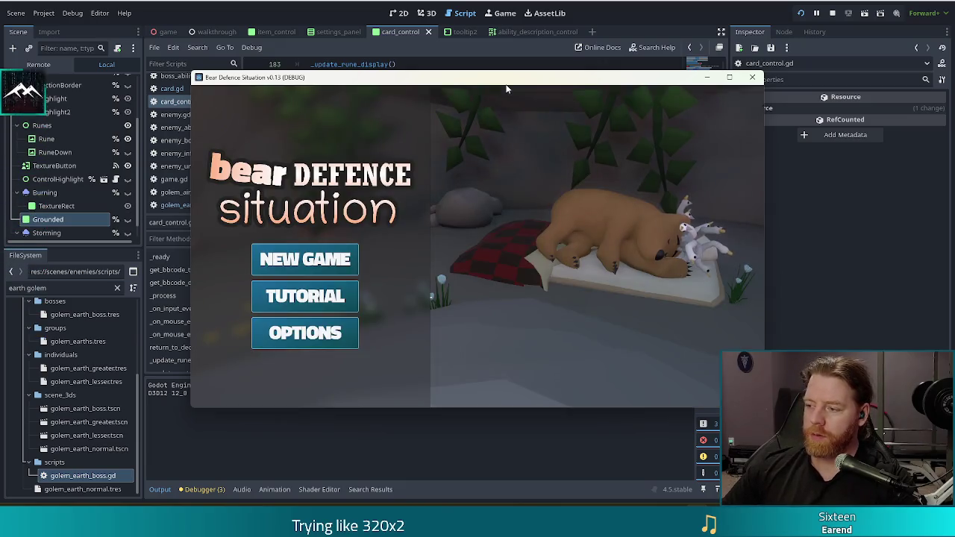
pyautogui.click(349, 258)
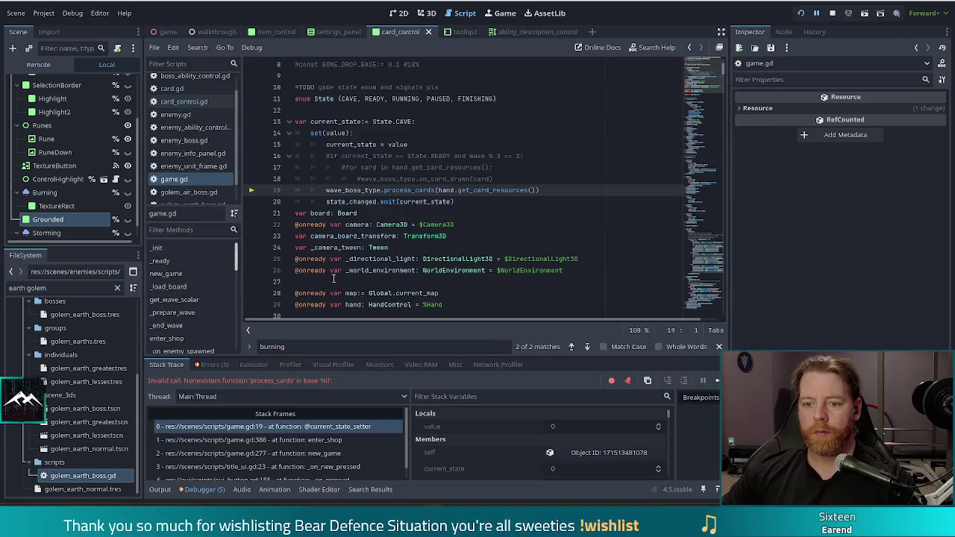
pyautogui.press('F12')
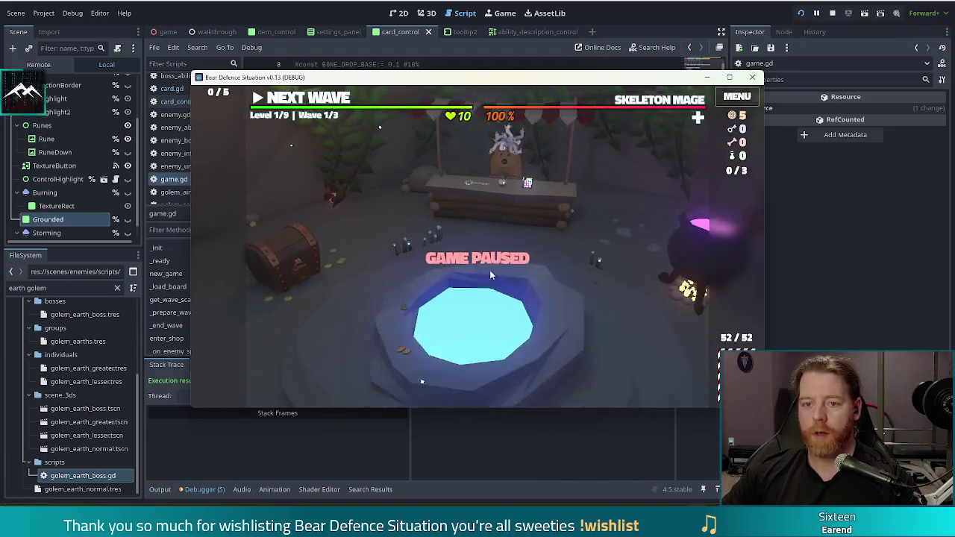
# Run the in-game console command 'set_enemy golem_earth_normal'.
pyautogui.press('`')
pyautogui.write('set_e')
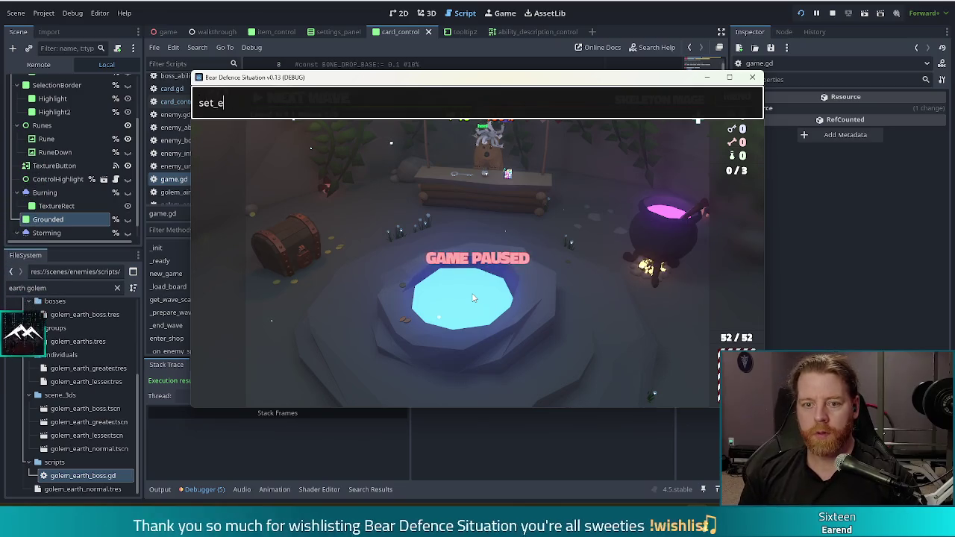
pyautogui.write('nemy go')
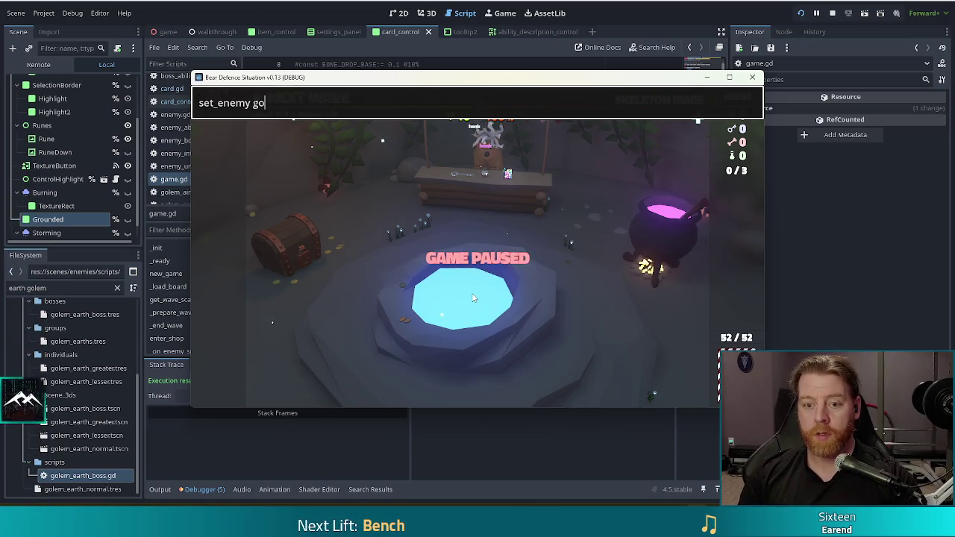
pyautogui.write('lem_earth_normal')
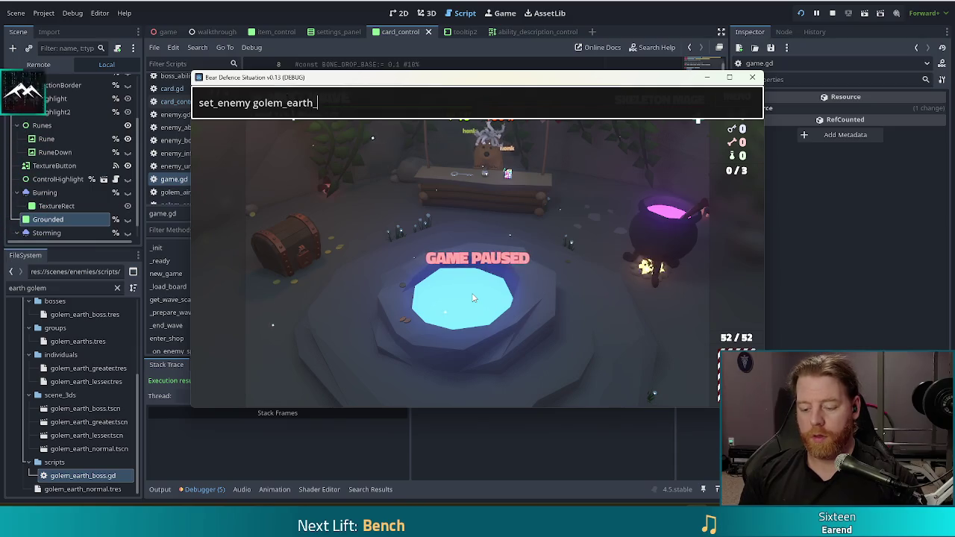
pyautogui.press('Return')
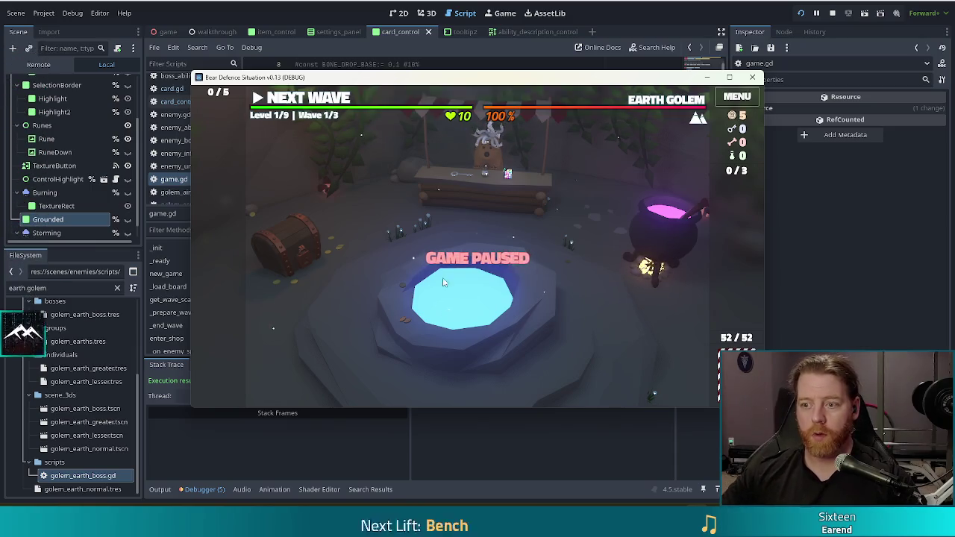
# Leave the shop and finish the wave with K to reach wave 3/3.
pyautogui.moveTo(667, 105)
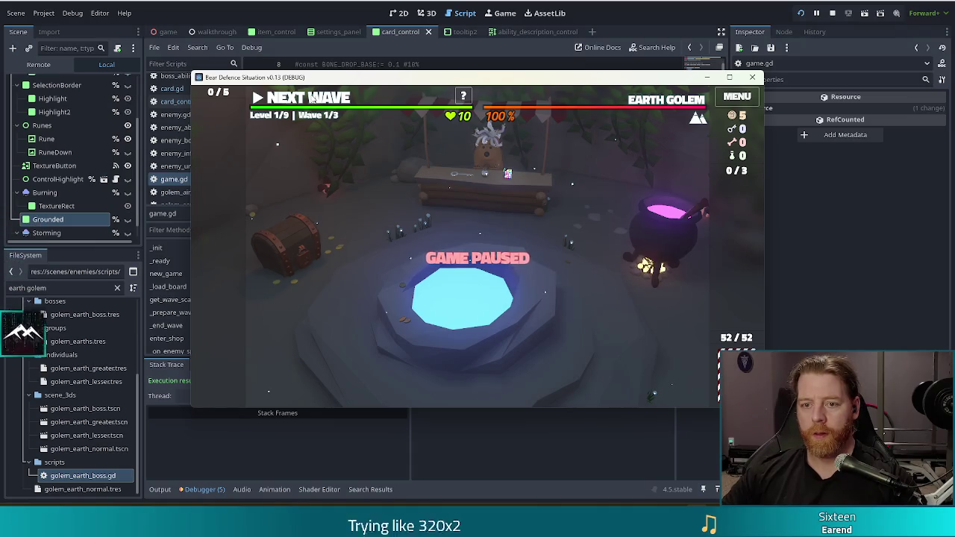
pyautogui.click(312, 98)
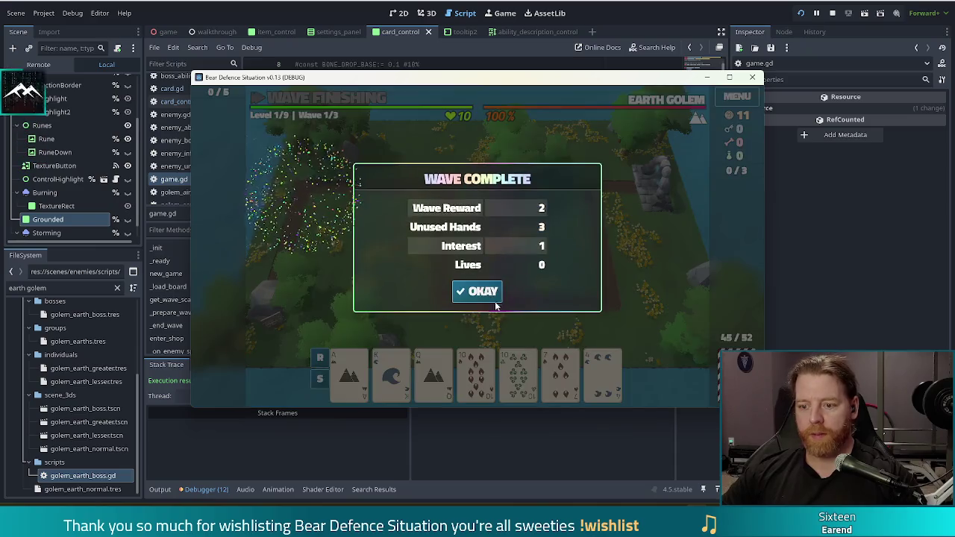
pyautogui.click(497, 290)
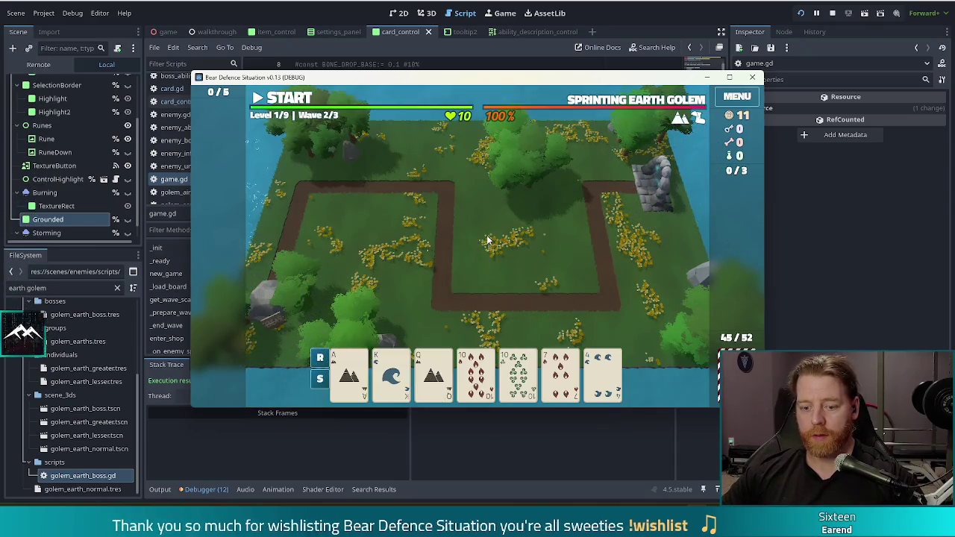
pyautogui.press('k')
pyautogui.click(492, 292)
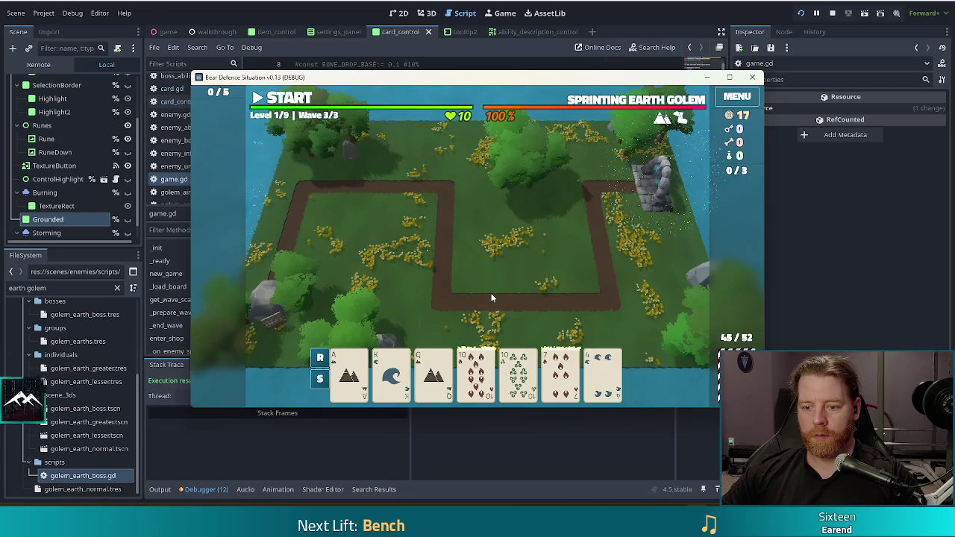
pyautogui.moveTo(470, 362)
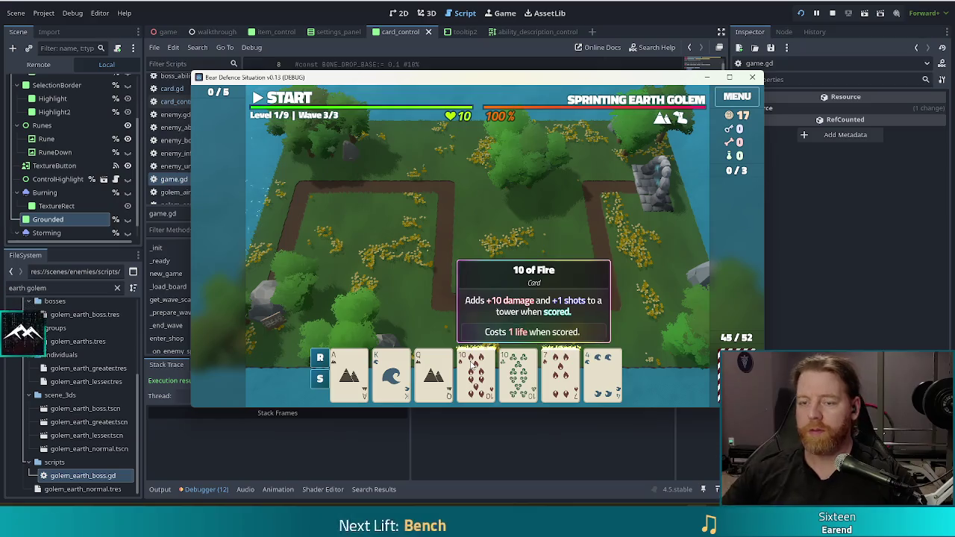
pyautogui.hotkey('alt', 'Tab')
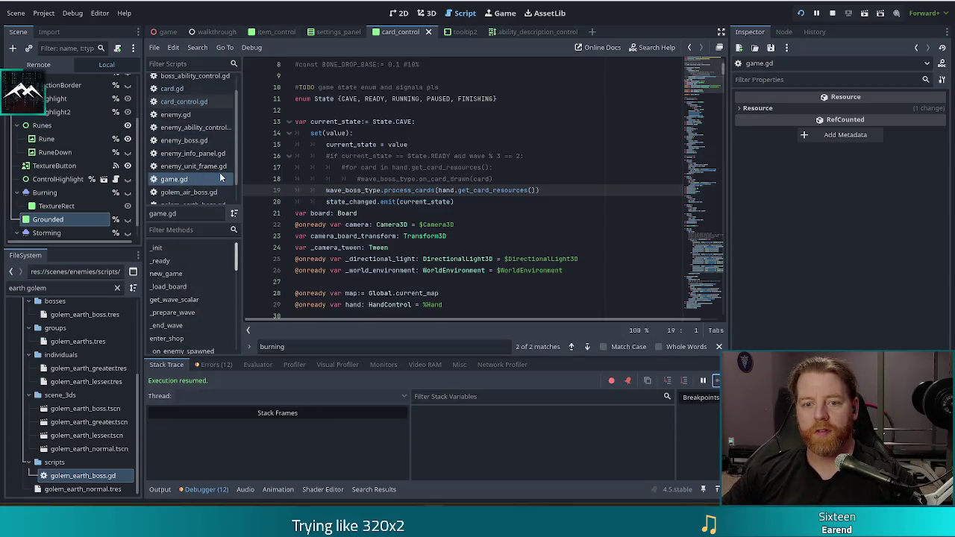
# Change golem_earth_boss.gd line 7 to set card.grounded for Card.Suit.EARTH cards.
pyautogui.scroll(-1, 201, 172)
pyautogui.click(194, 188)
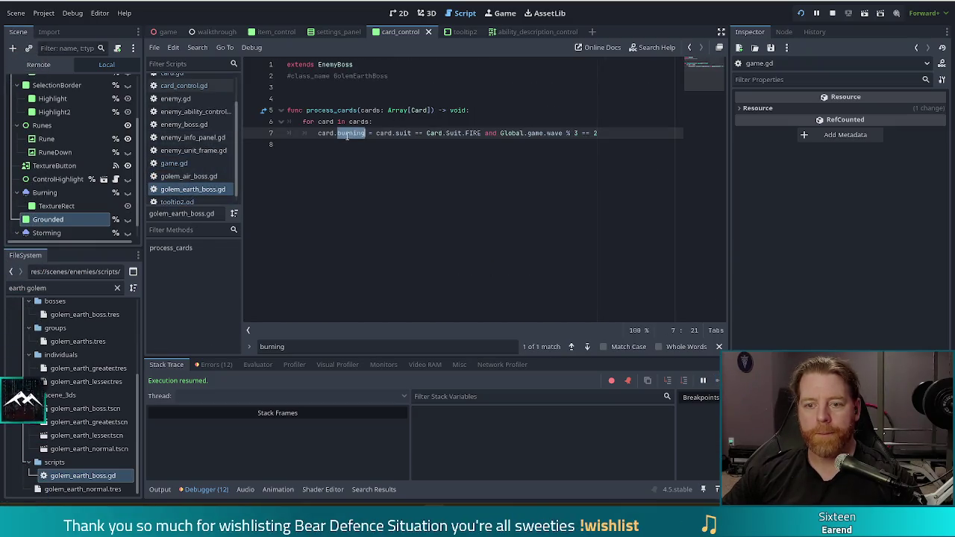
pyautogui.write('grounded')
pyautogui.doubleClick(476, 133)
pyautogui.write('EARTH')
pyautogui.click(348, 161)
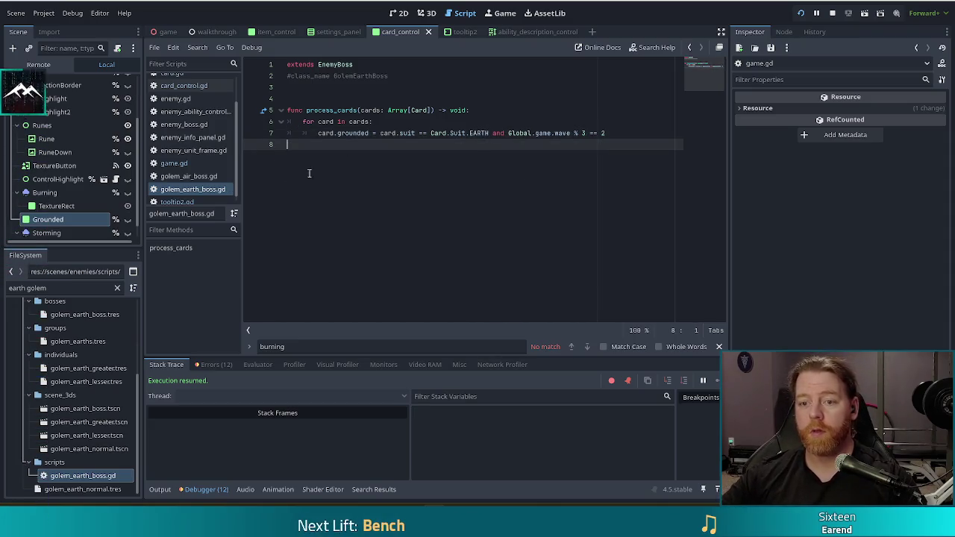
pyautogui.press('F5')
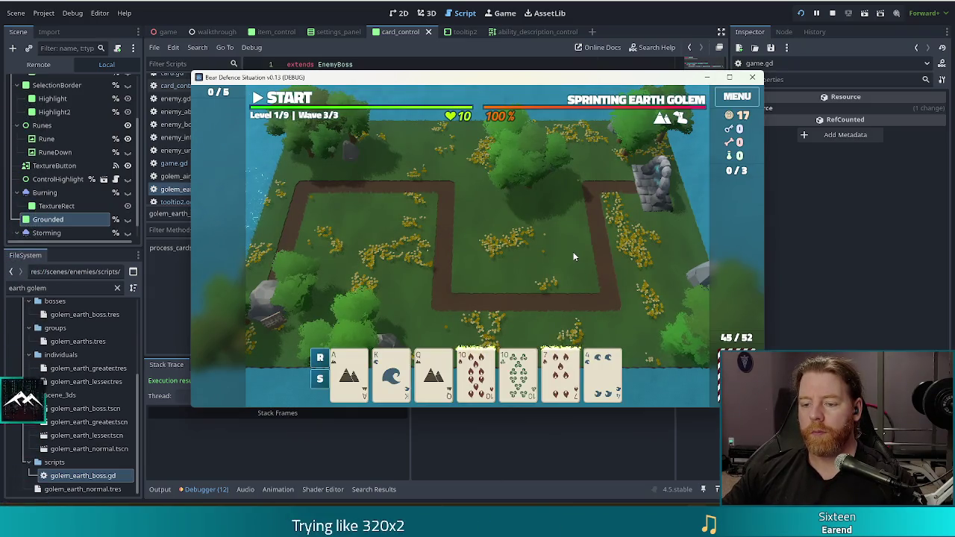
# Reproduce the crash by selecting a hand of cards and discarding them.
pyautogui.moveTo(470, 79); pyautogui.dragTo(422, 57)
pyautogui.click(484, 360)
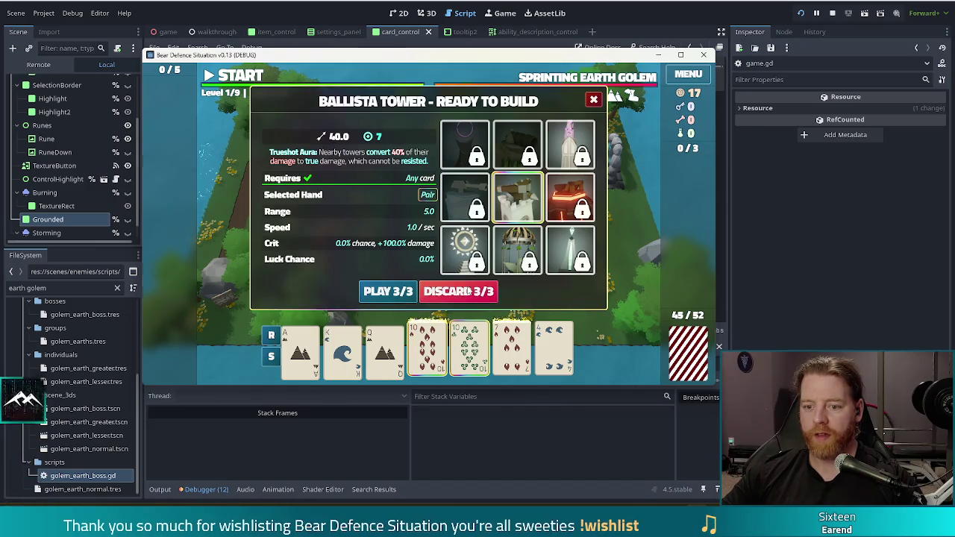
pyautogui.click(458, 291)
pyautogui.rightClick(469, 287)
pyautogui.click(445, 249)
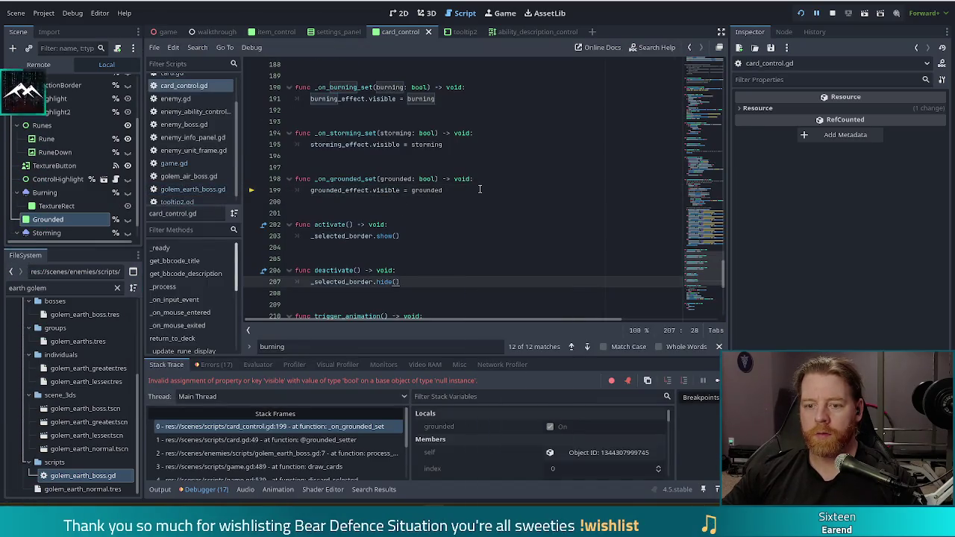
# Trace the null grounded_effect from line 199 to its declaration on line 19, then relaunch the game.
pyautogui.click(480, 189)
pyautogui.click(349, 192)
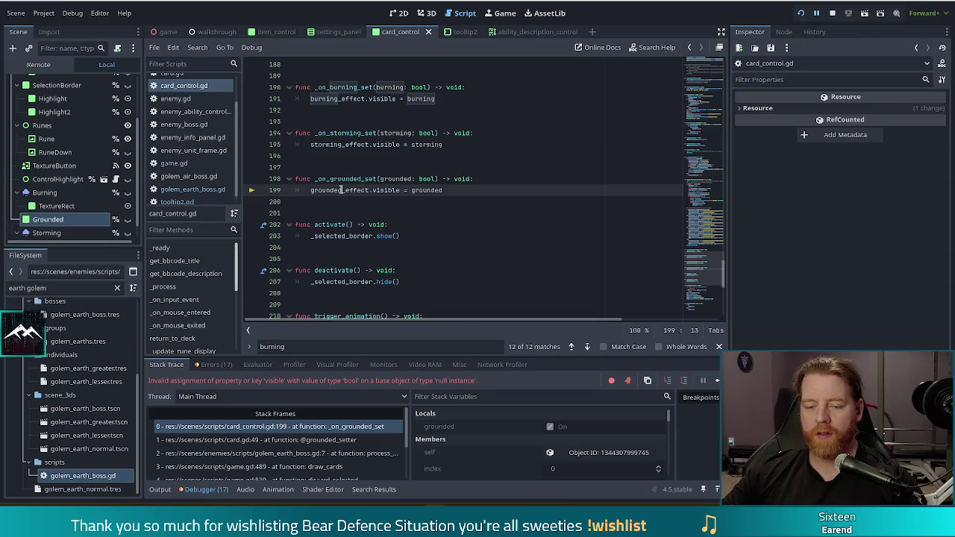
pyautogui.click(324, 189)
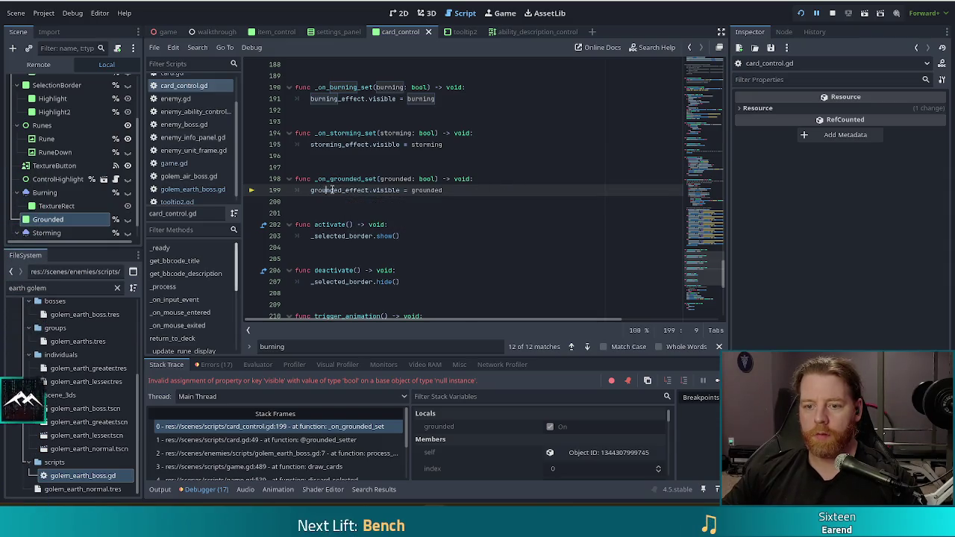
pyautogui.keyDown('ctrl'); pyautogui.click(336, 191); pyautogui.keyUp('ctrl')
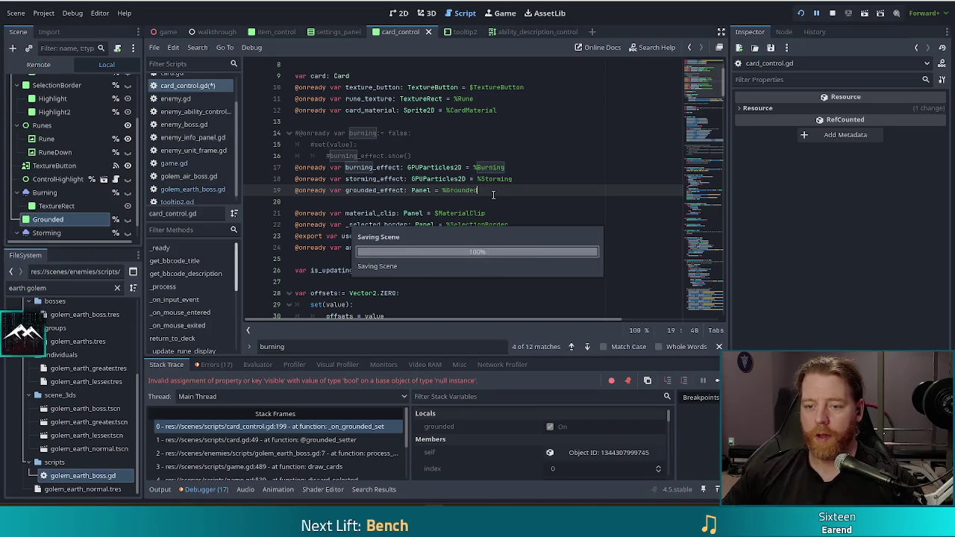
pyautogui.click(798, 15)
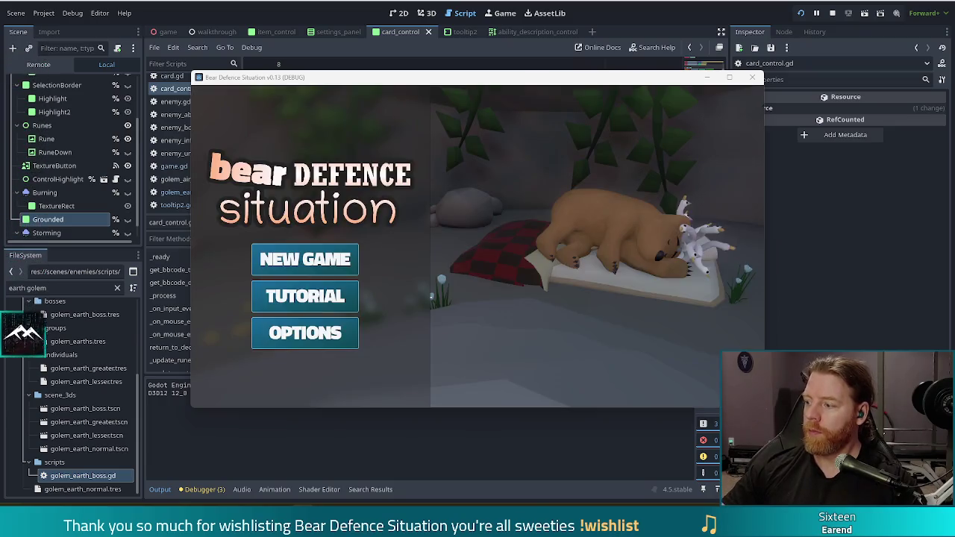
# Start a new game and run 'set_enemy golem_earth_normal' in the debug console.
pyautogui.click(344, 260)
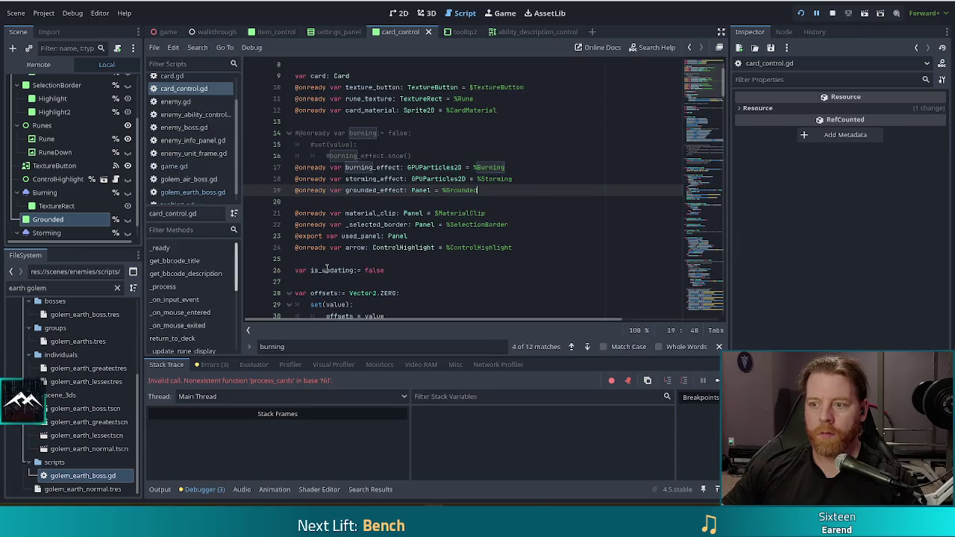
pyautogui.press('F12')
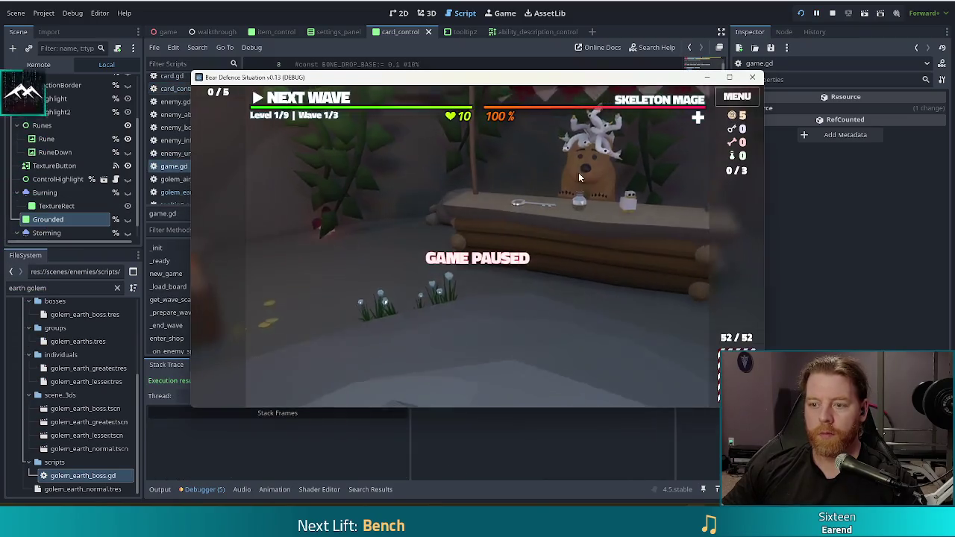
pyautogui.press('quoteleft')
pyautogui.write('set_enem')
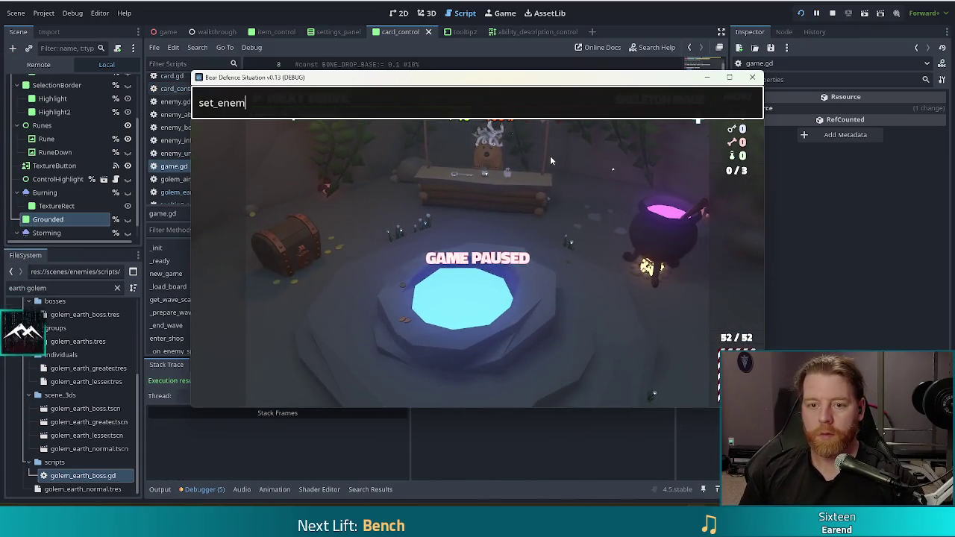
pyautogui.write('y golem_e')
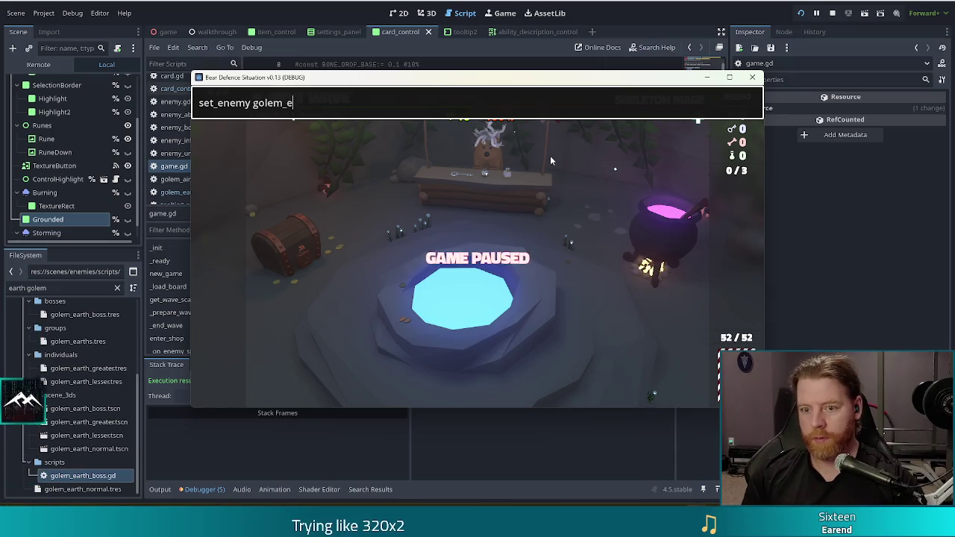
pyautogui.write('arth_normal')
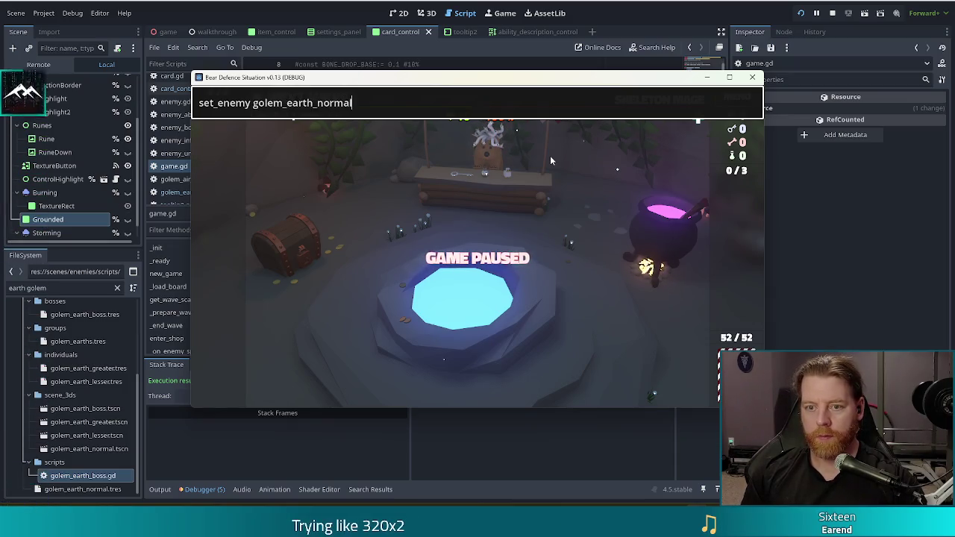
pyautogui.press('Return')
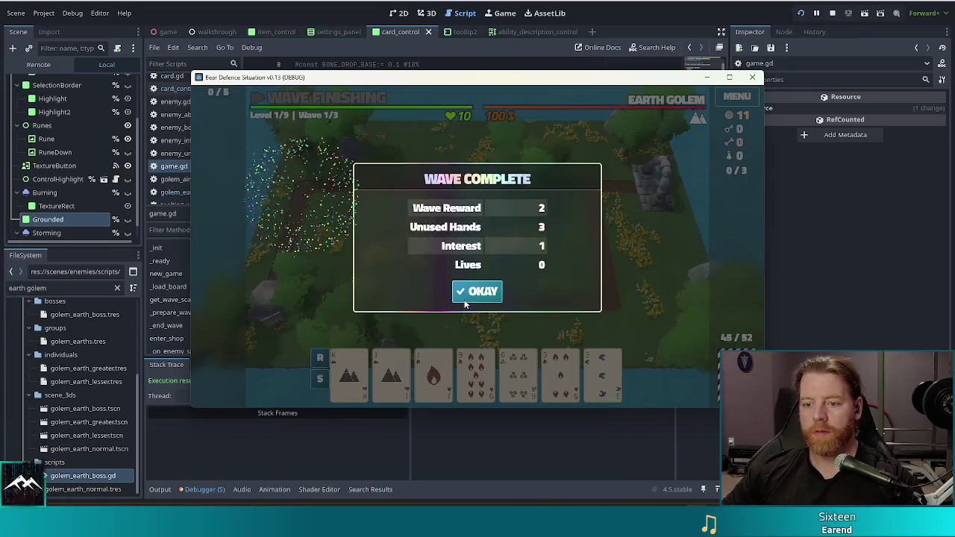
# Dismiss the wave summaries to reach wave 3/3, where the earth cards turn black.
pyautogui.click(465, 301)
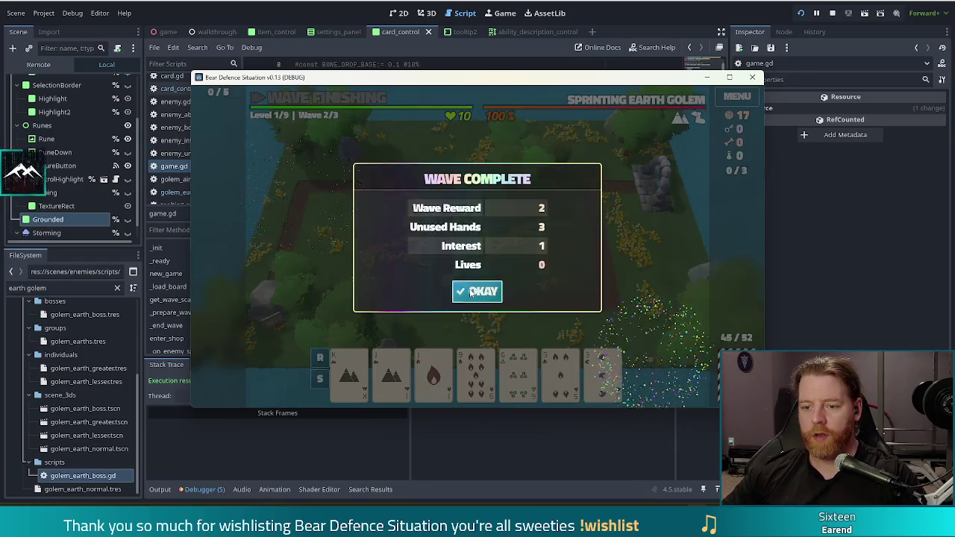
pyautogui.click(470, 290)
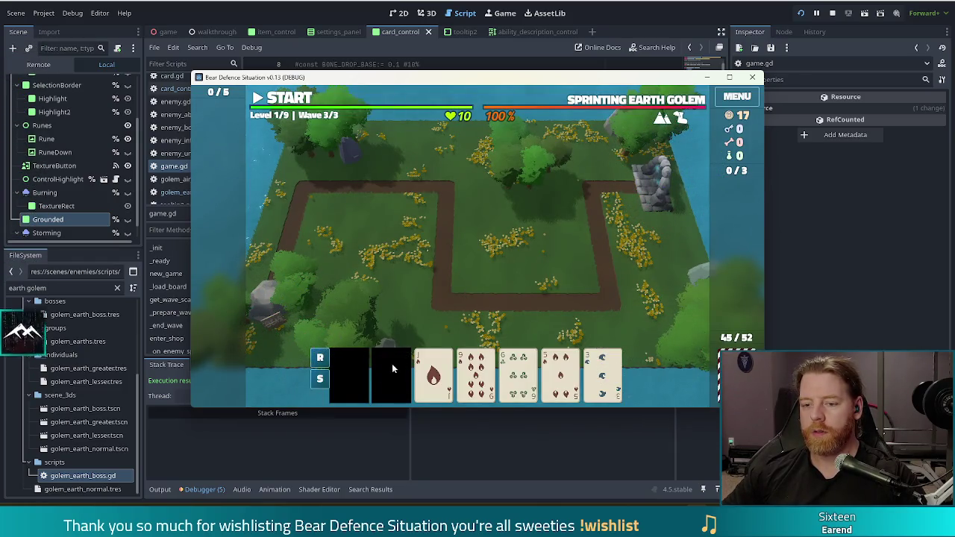
pyautogui.moveTo(433, 375)
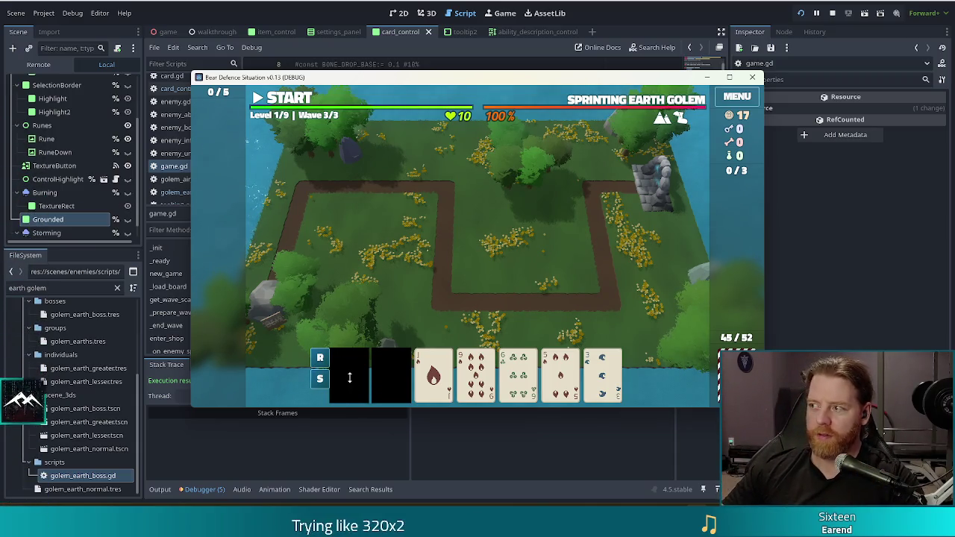
pyautogui.moveTo(439, 358)
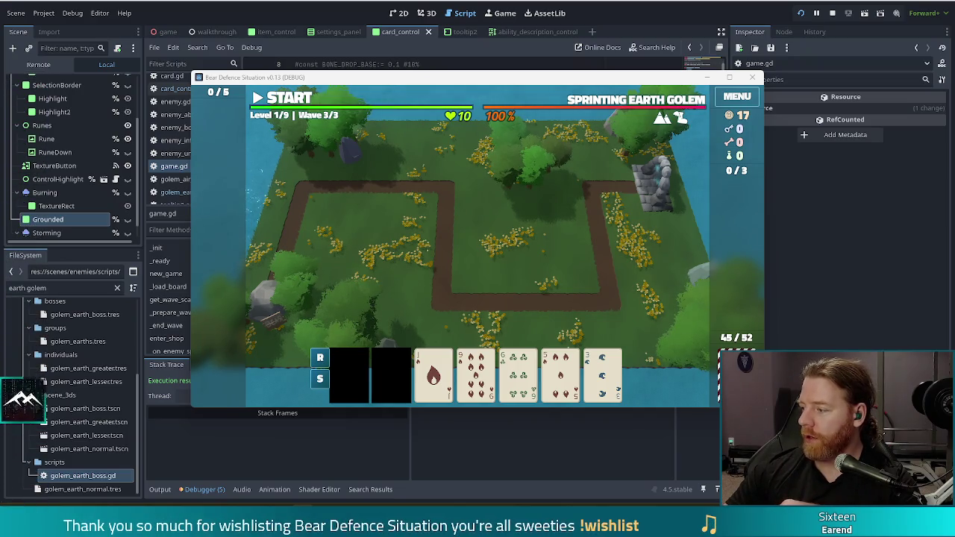
# In the untitled text document, type three short names, one per line.
pyautogui.hotkey('alt', 'Tab')
pyautogui.write('phwee')
pyautogui.press('Return')
pyautogui.write('claymo')
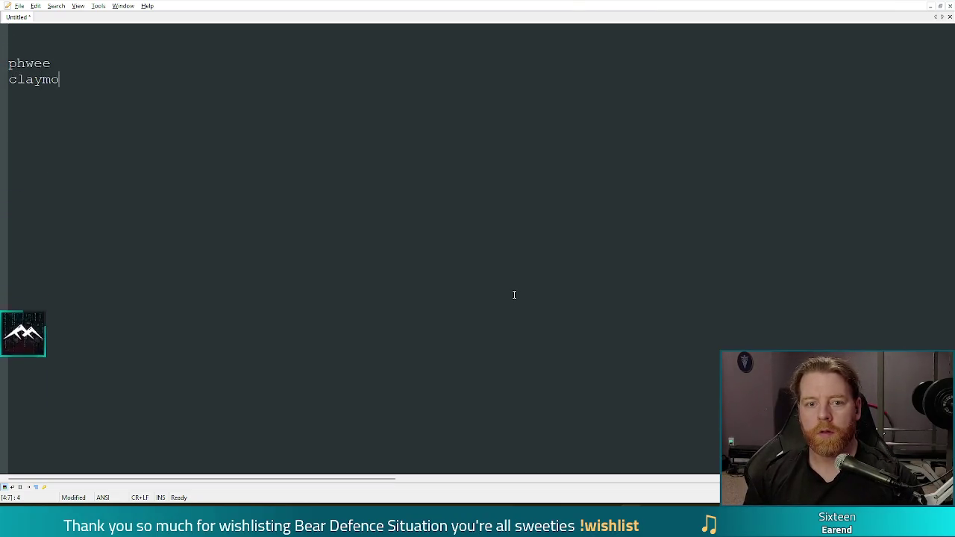
pyautogui.write('re')
pyautogui.press('Return')
pyautogui.write('kirin')
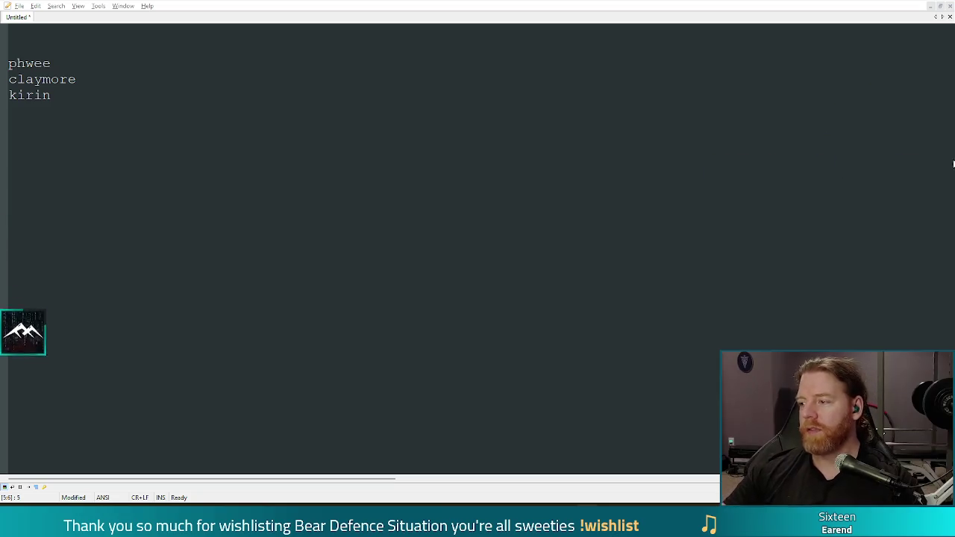
pyautogui.click(100, 80)
pyautogui.click(88, 94)
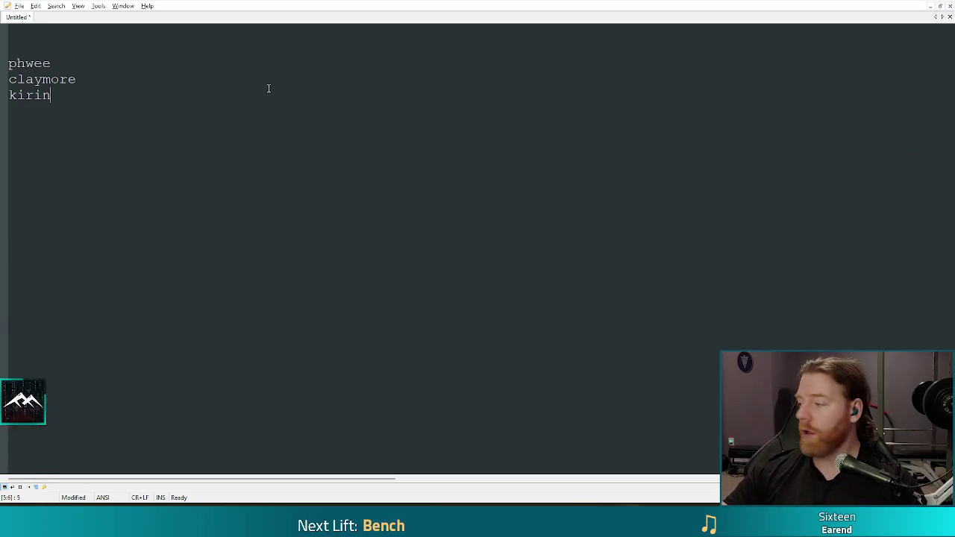